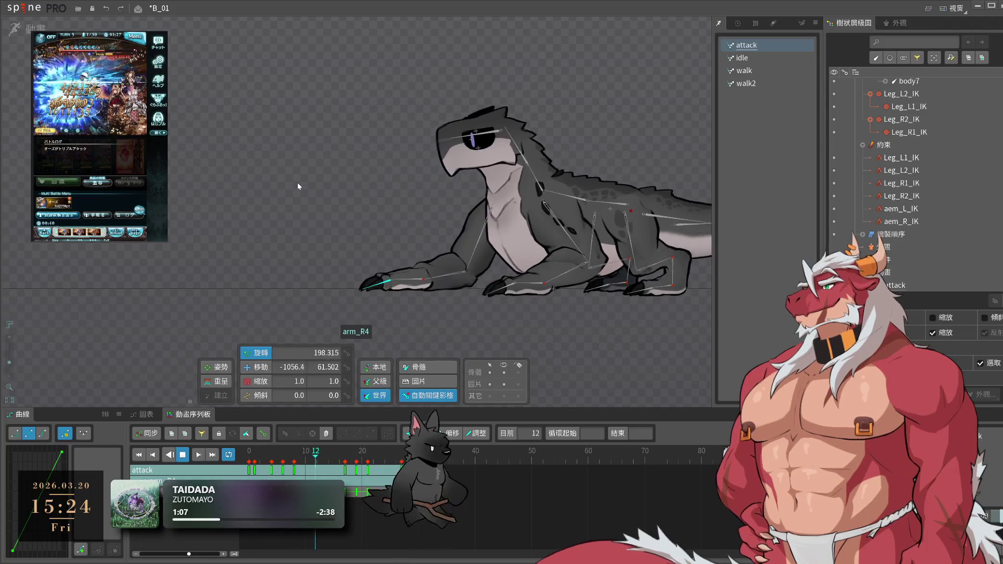
- Give the raised right-arm key at frame 1 a bezier ease curve and play the attack
click(391, 279)
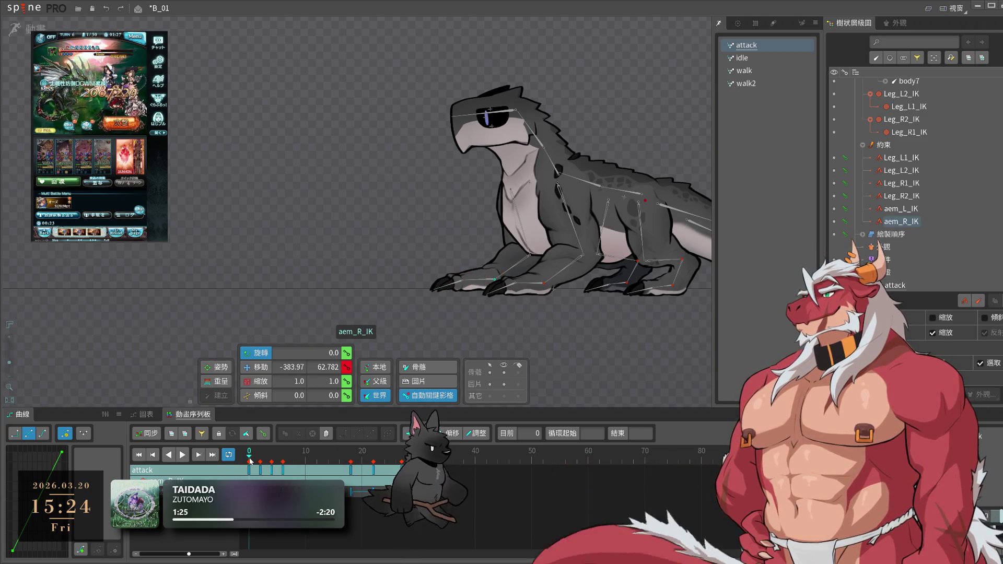
click(254, 453)
click(48, 432)
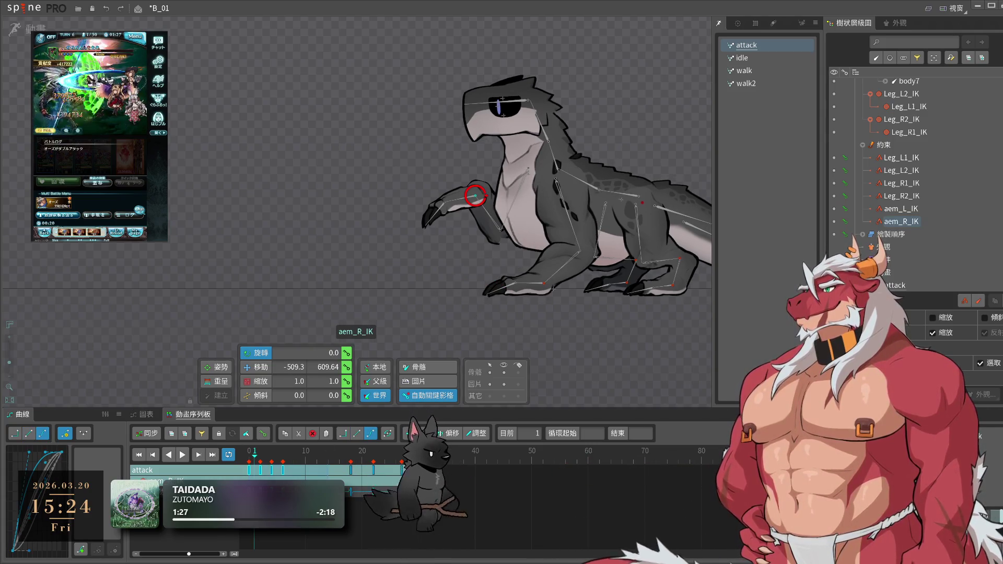
drag(254, 455, 289, 467)
key(space)
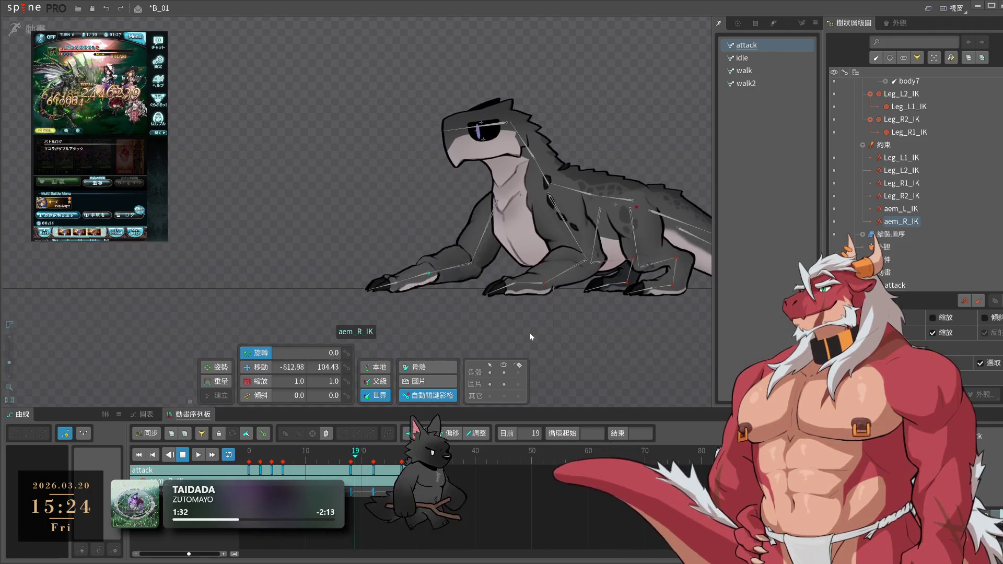
- Select the arm_R1 bone, check the swipe between frames 5 and 9, and replay it
key(space)
click(488, 204)
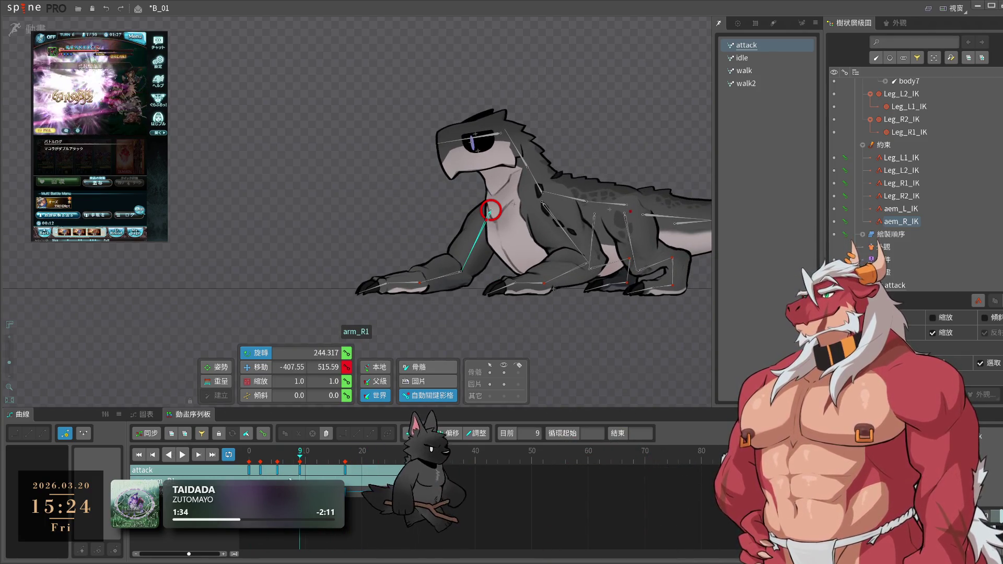
drag(324, 463, 278, 469)
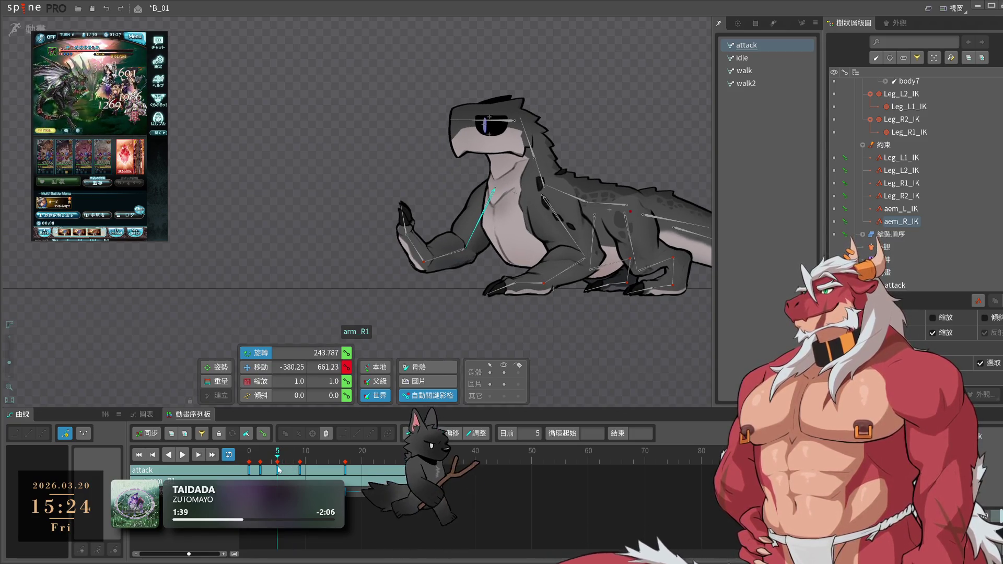
mouse_move(279, 469)
mouse_down()
mouse_move(296, 470)
mouse_move(278, 477)
mouse_up()
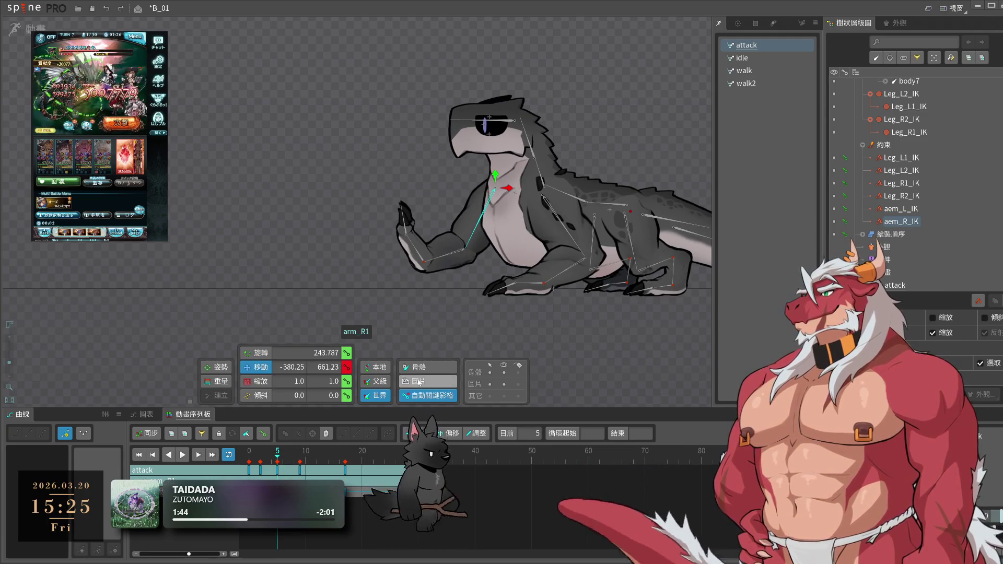
click(306, 457)
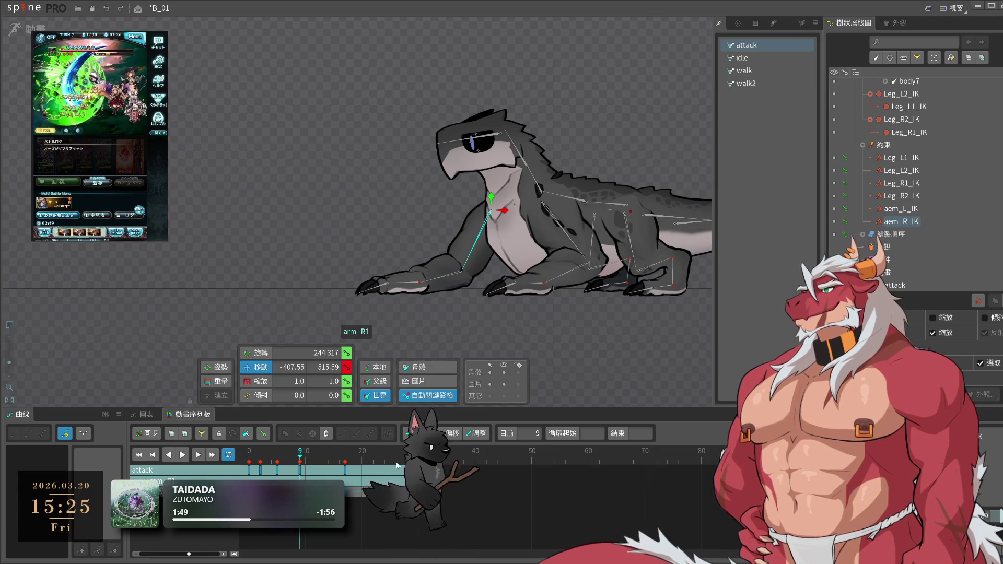
click(278, 460)
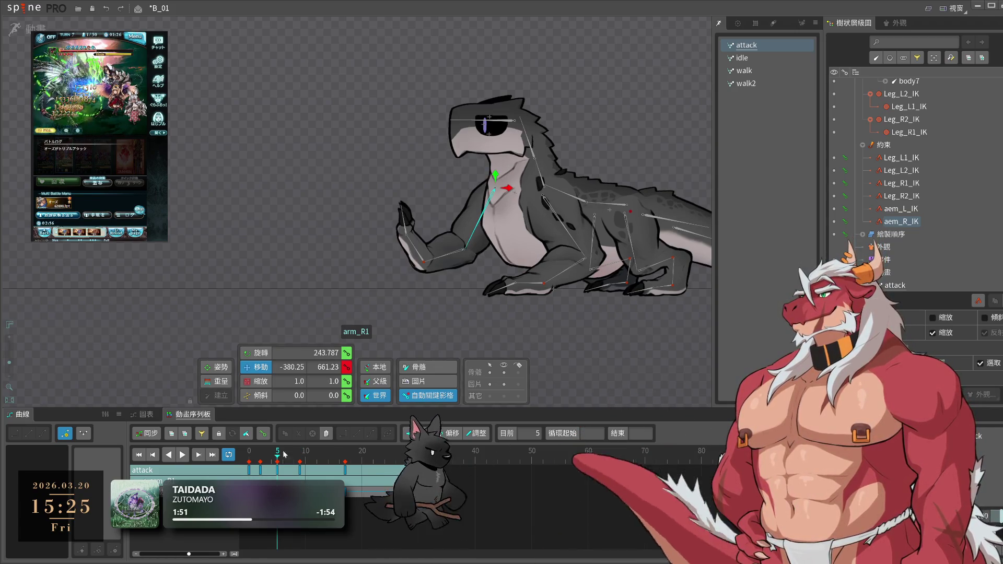
key(space)
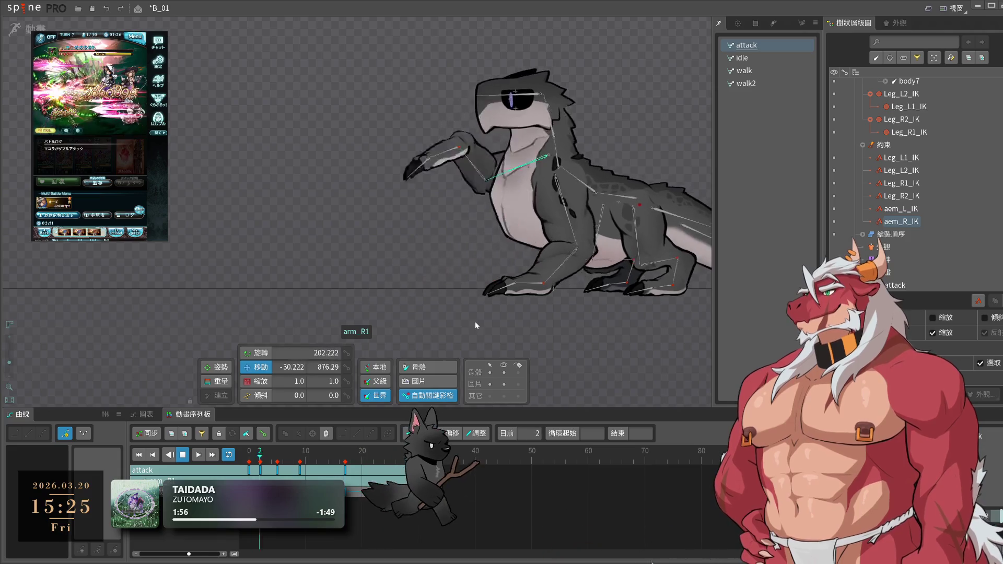
- Rewind to frame 0, inspect the frame-6 arm key, then deselect aem_R_IK to list all keys
key(space)
key(space)
key(space)
mouse_move(326, 474)
mouse_down()
mouse_move(252, 467)
mouse_move(298, 477)
mouse_up()
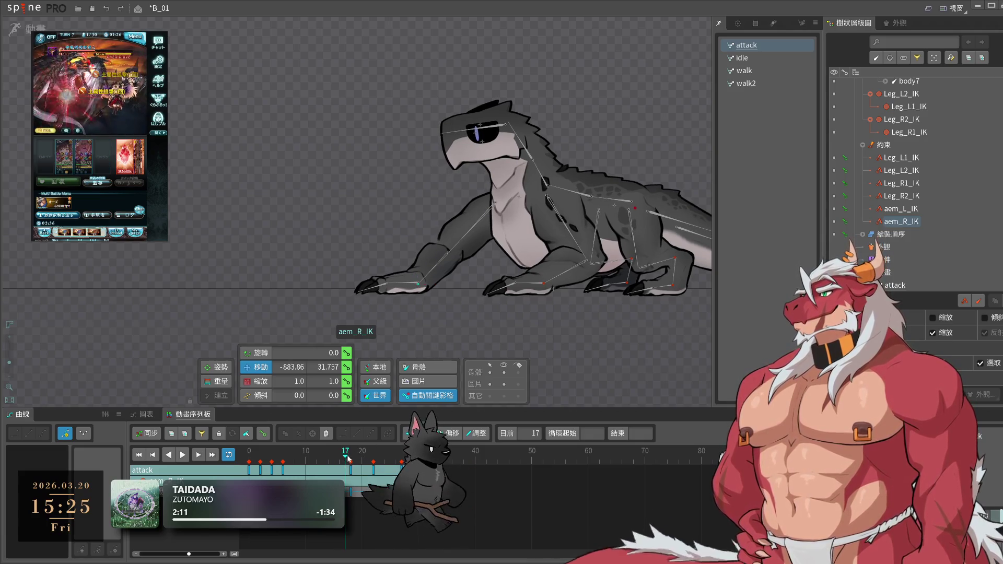
click(285, 471)
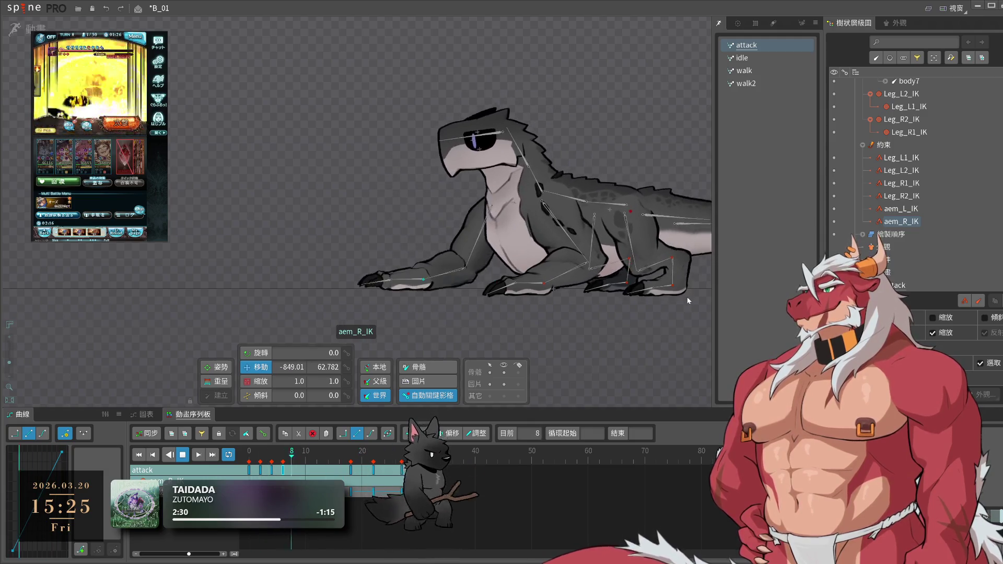
click(564, 359)
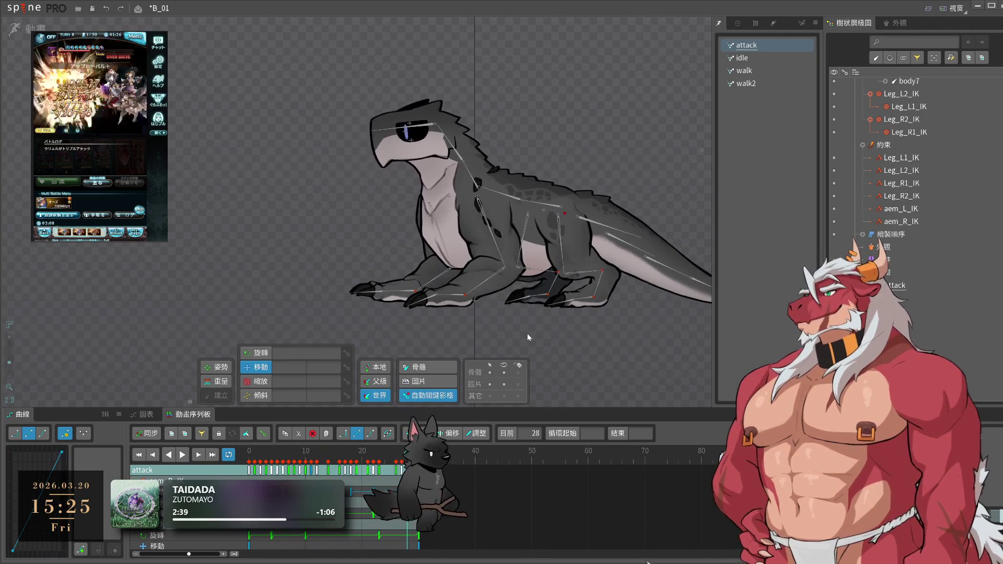
scroll(527, 334, down, 3)
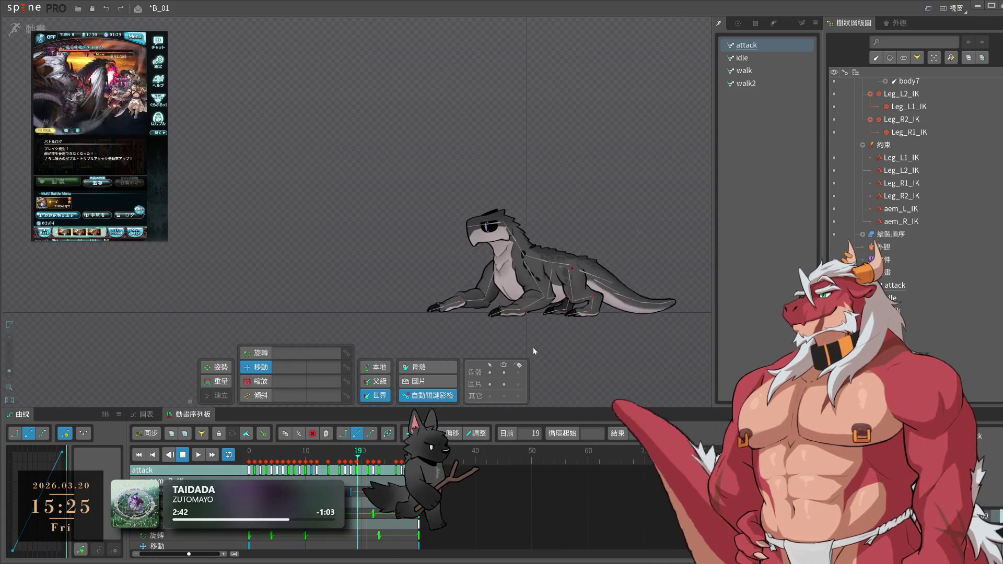
scroll(533, 347, up, 2)
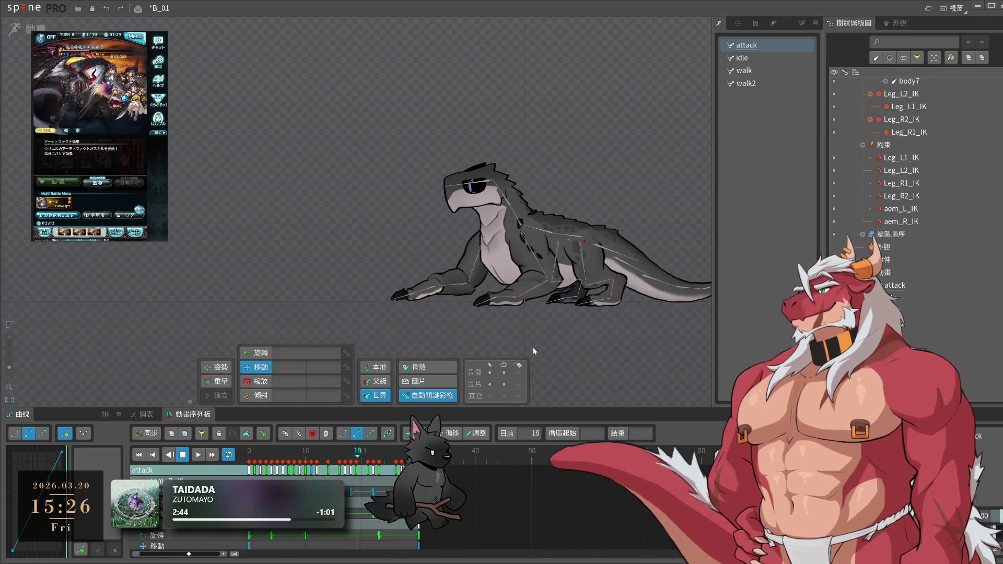
scroll(549, 320, up, 1)
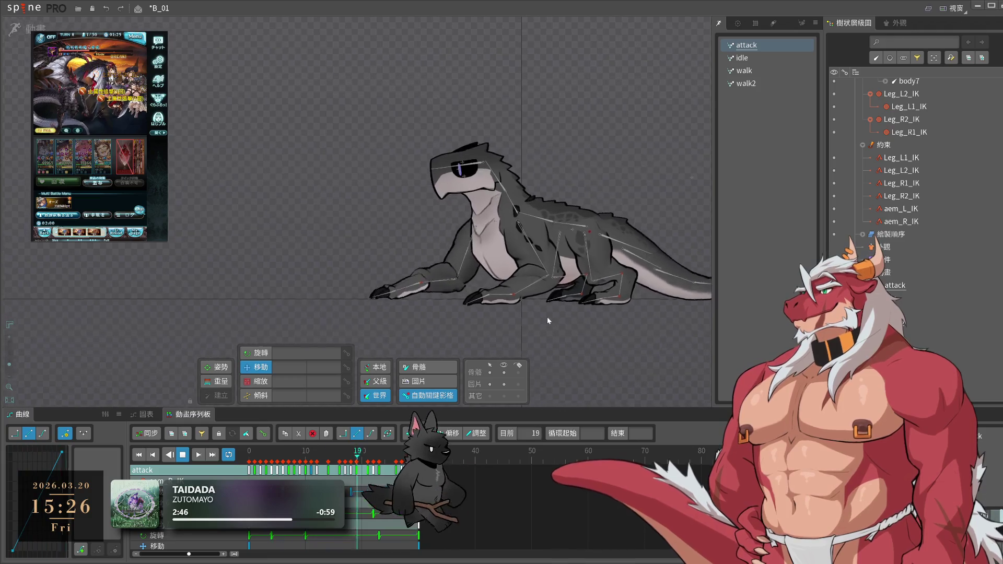
click(519, 186)
click(256, 459)
drag(257, 459, 296, 478)
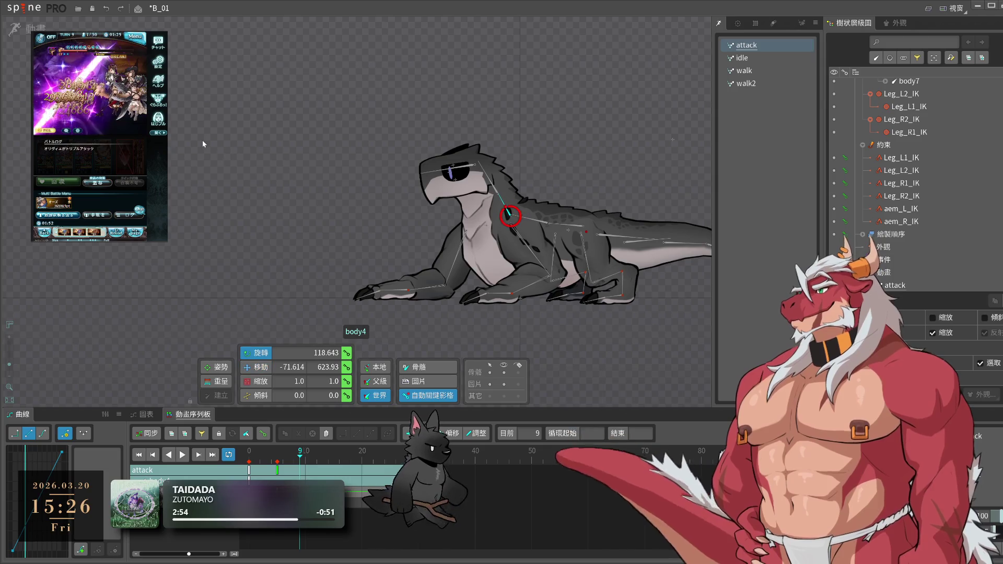
key(space)
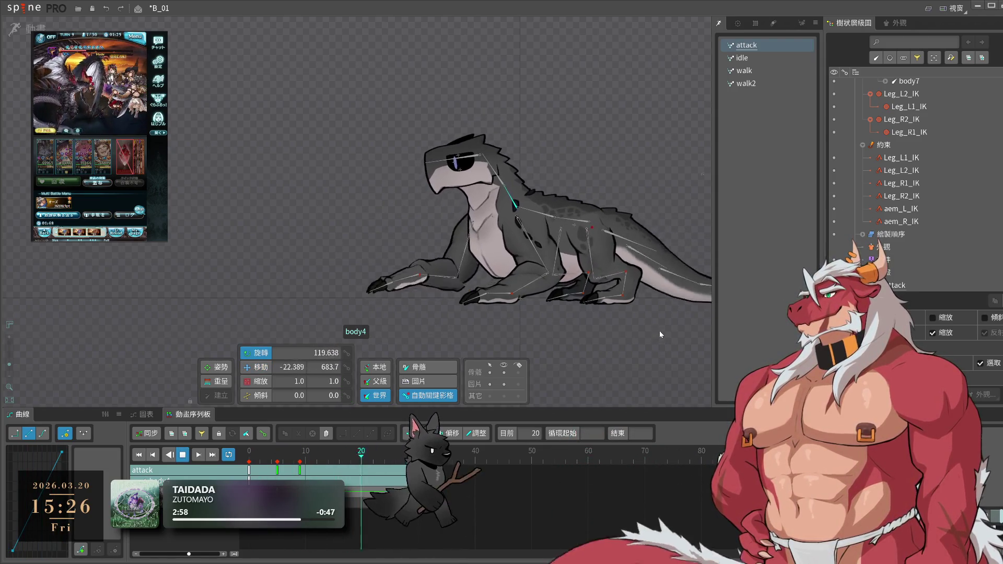
click(261, 463)
drag(265, 464, 278, 463)
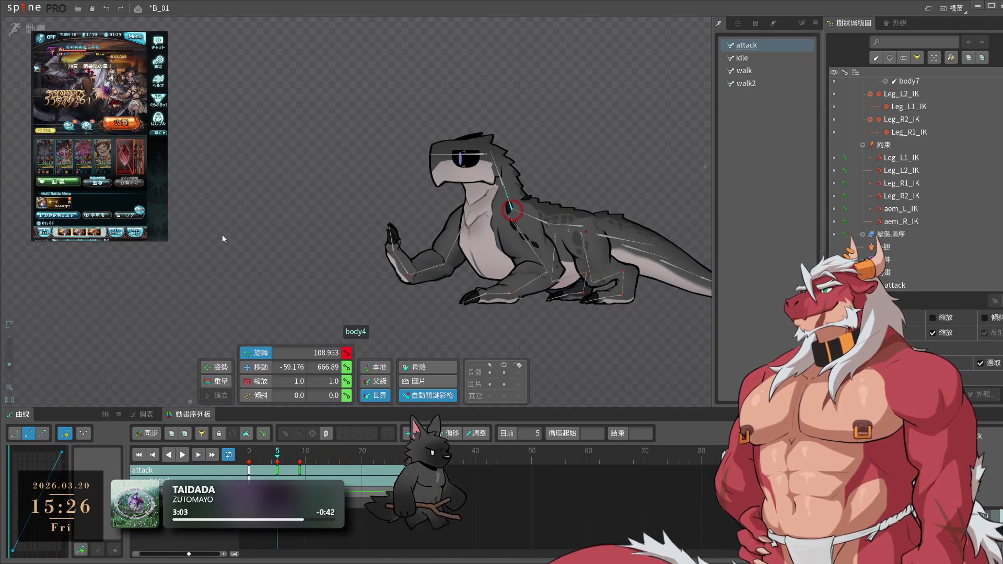
key(space)
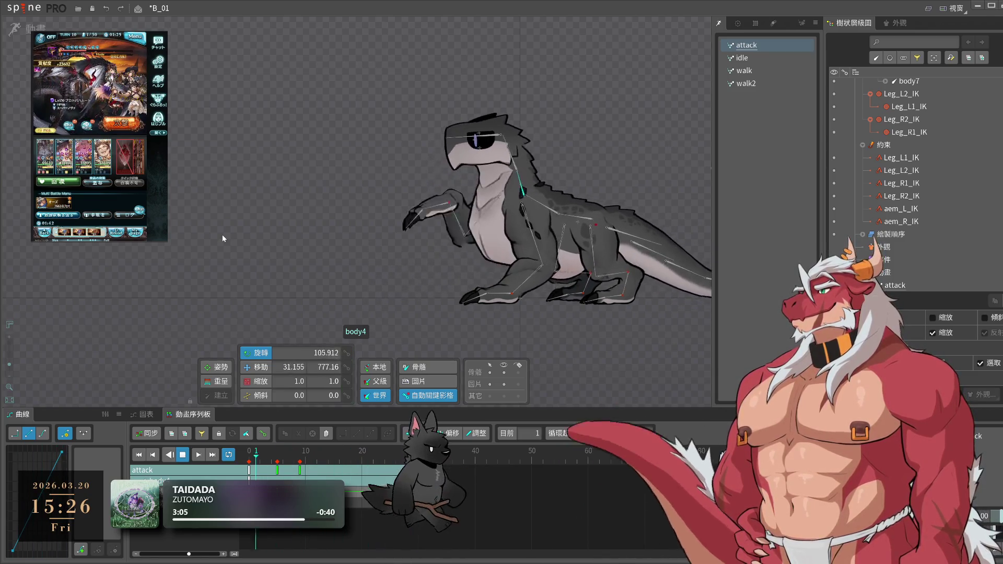
key(space)
click(556, 225)
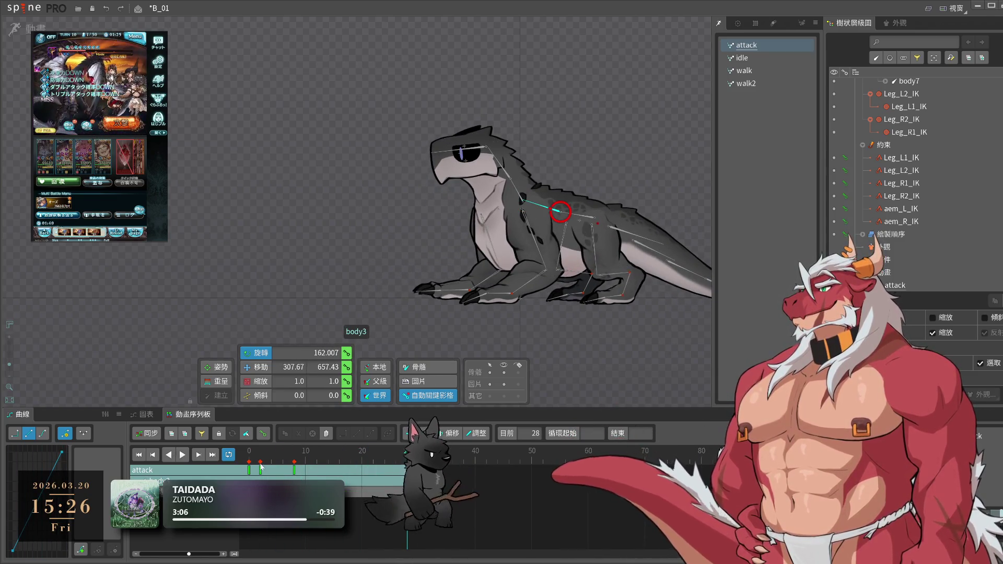
click(258, 463)
key(space)
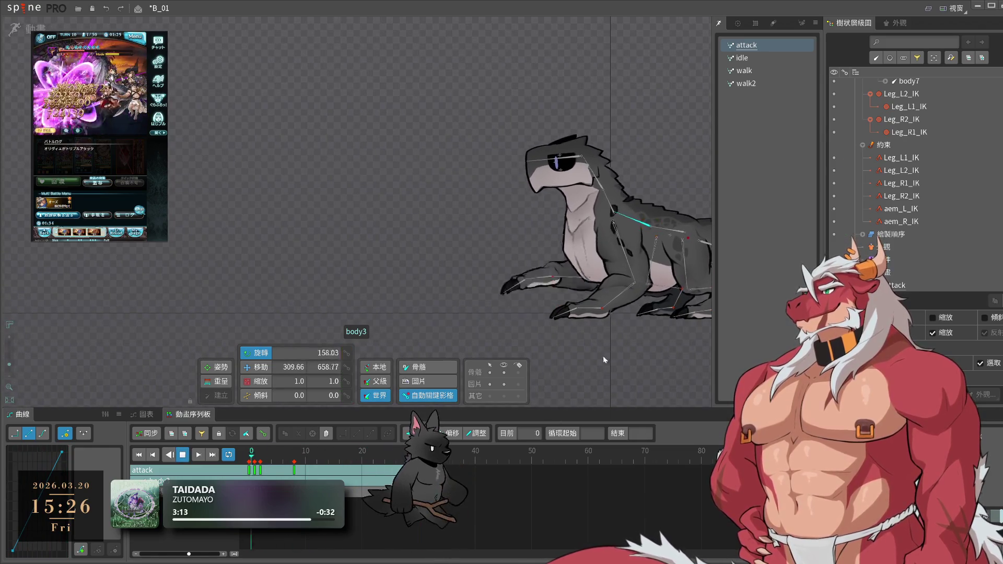
click(256, 463)
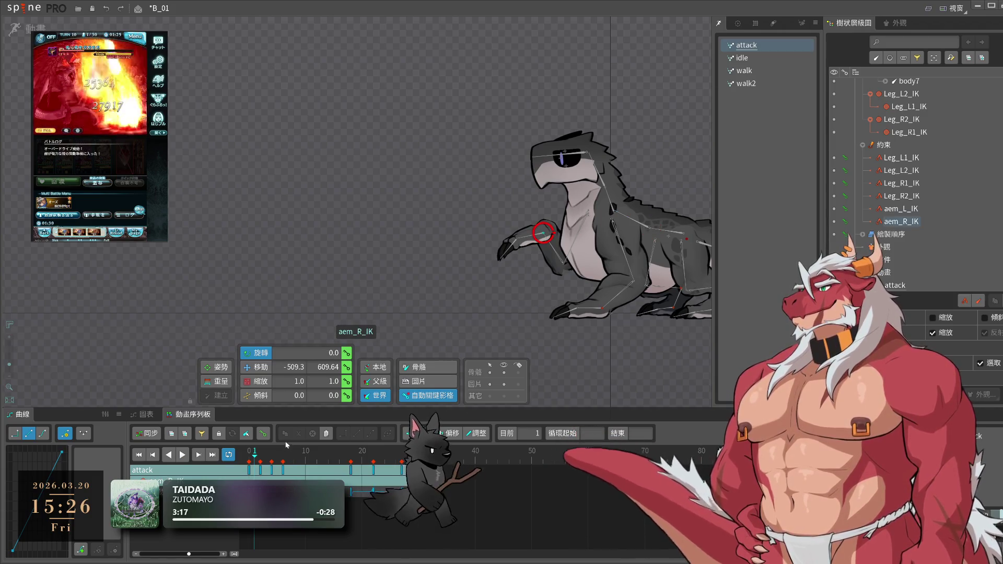
click(280, 461)
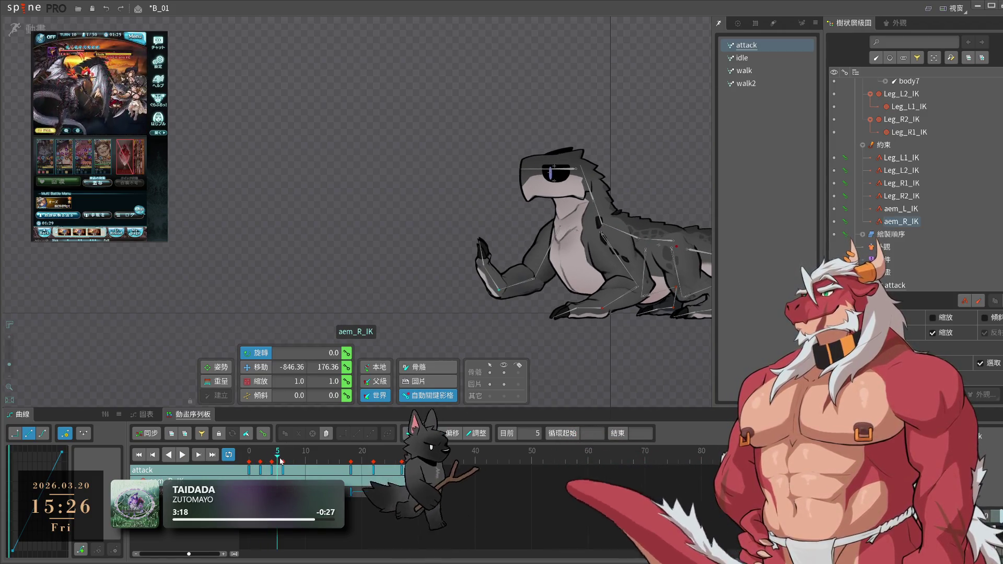
key(space)
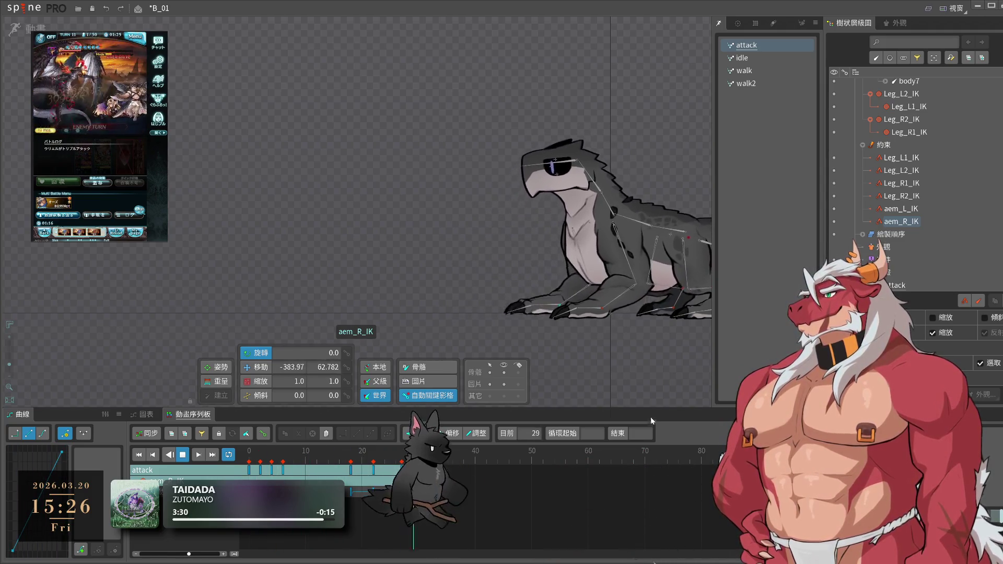
click(621, 378)
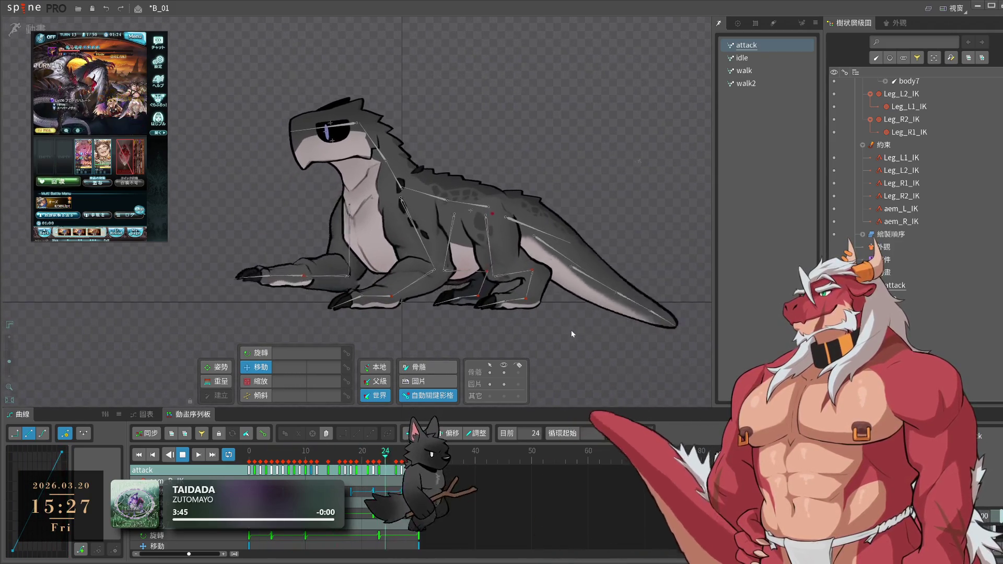
scroll(465, 277, down, 3)
mouse_move(359, 229)
mouse_down()
mouse_move(479, 308)
mouse_move(454, 306)
mouse_move(542, 352)
mouse_up()
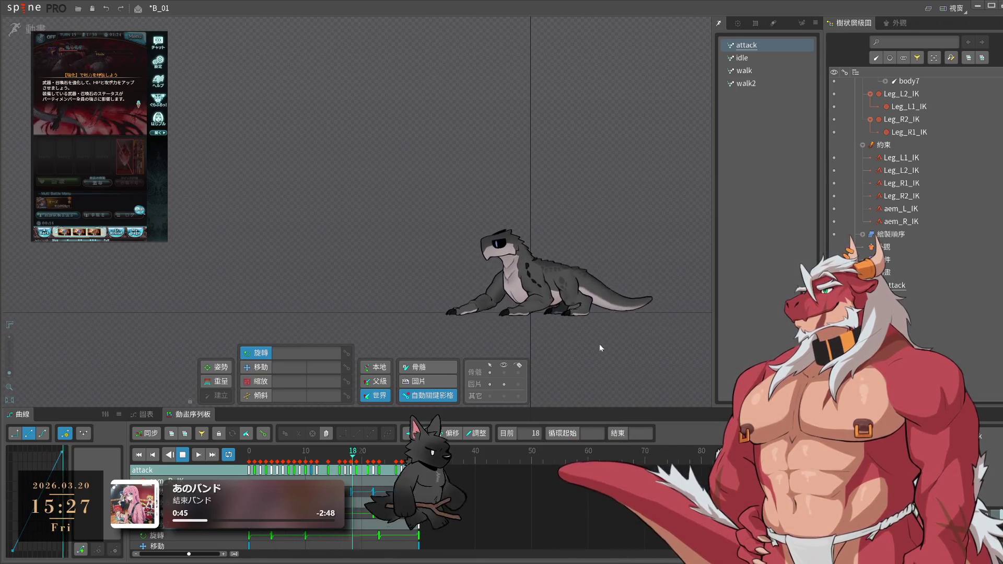
scroll(563, 331, up, 1)
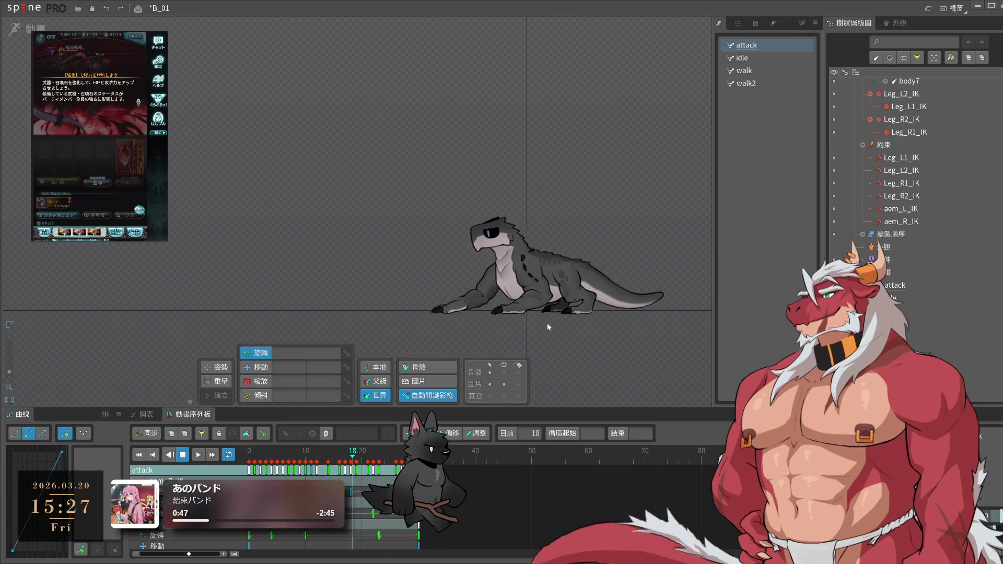
scroll(535, 332, up, 1)
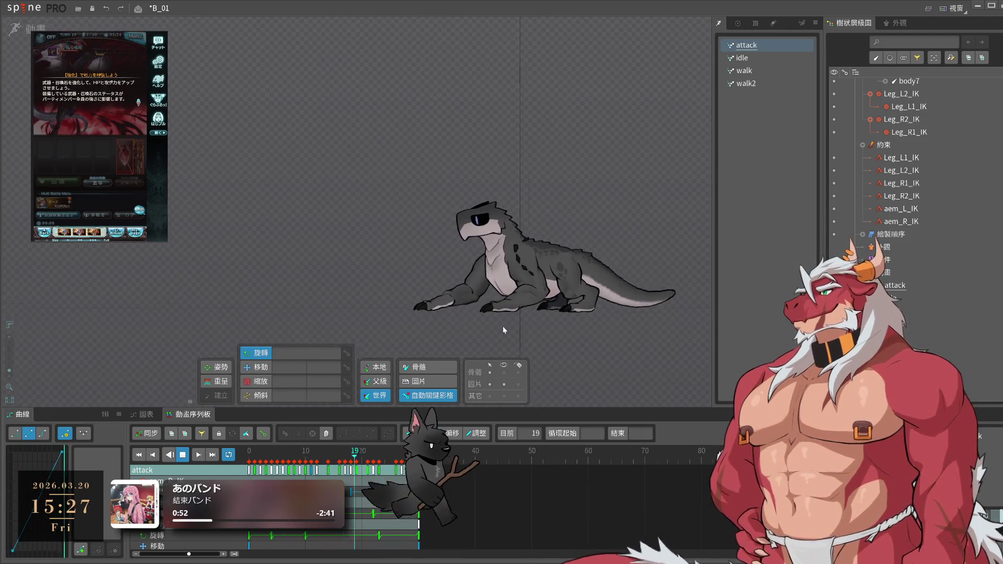
scroll(462, 320, up, 5)
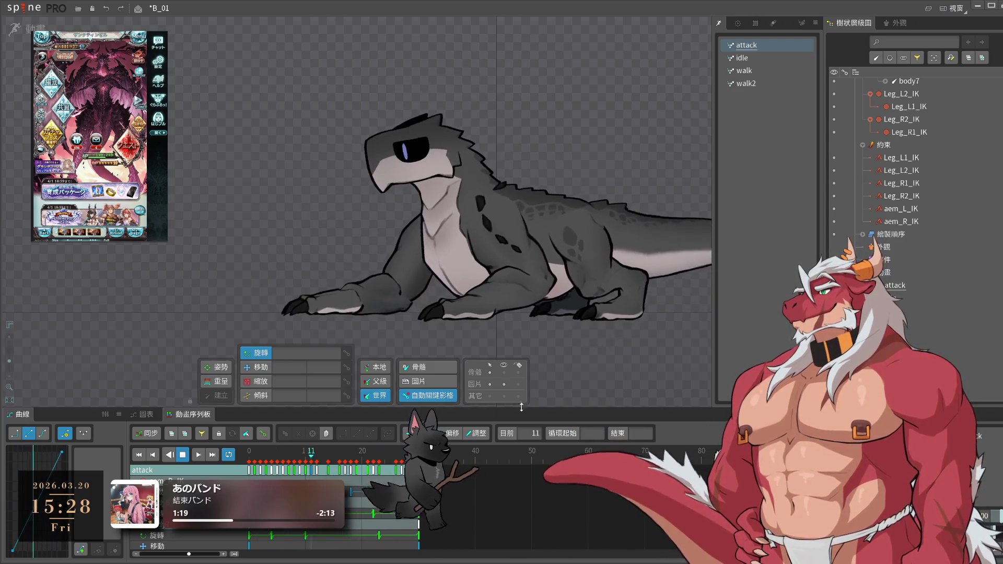
- Turn the bone overlay back on over the lizard and switch to the translate tool
click(504, 373)
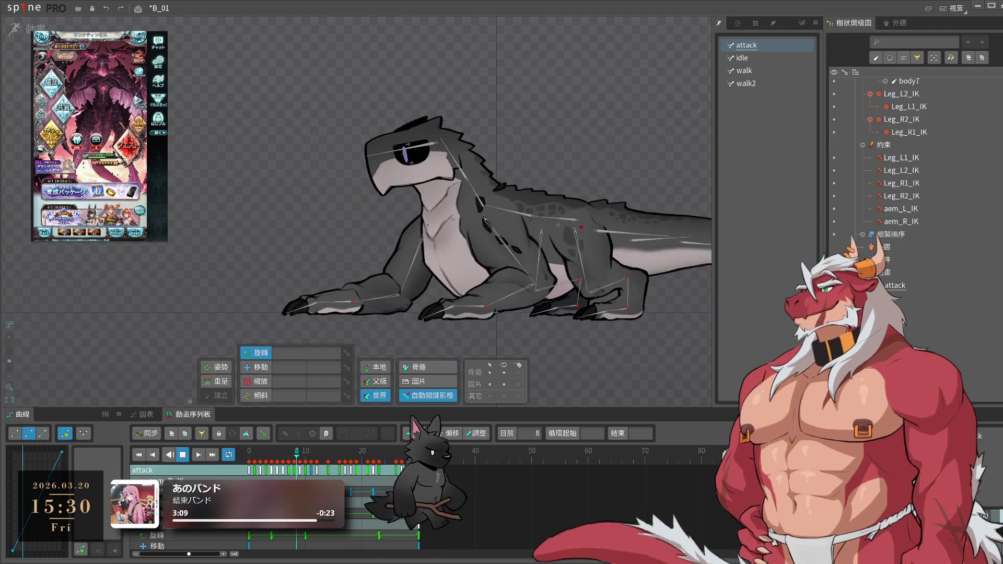
key(v)
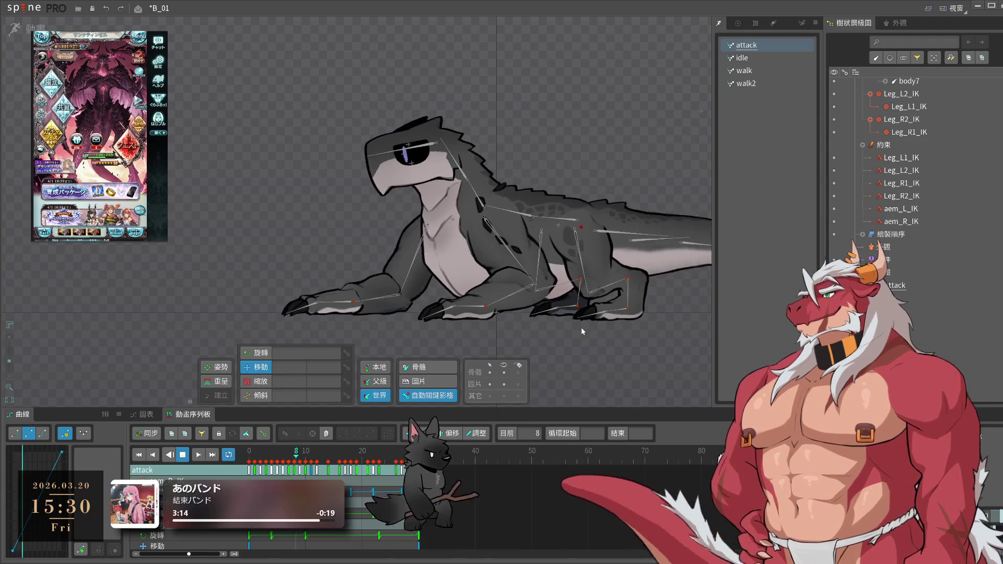
- Key body2's translation, raised slightly at frame 4 and nudged at frame 9
key(space)
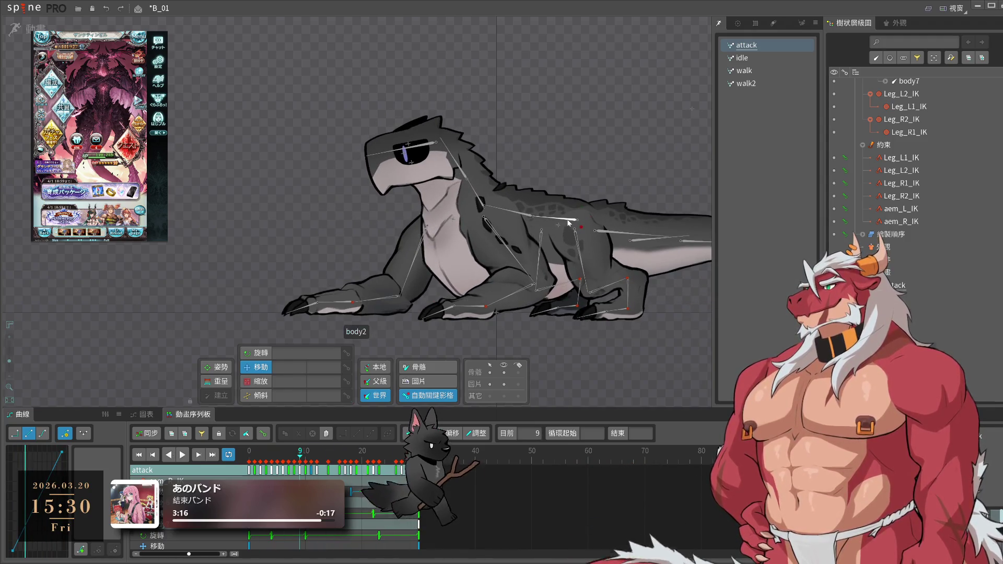
click(569, 223)
click(249, 450)
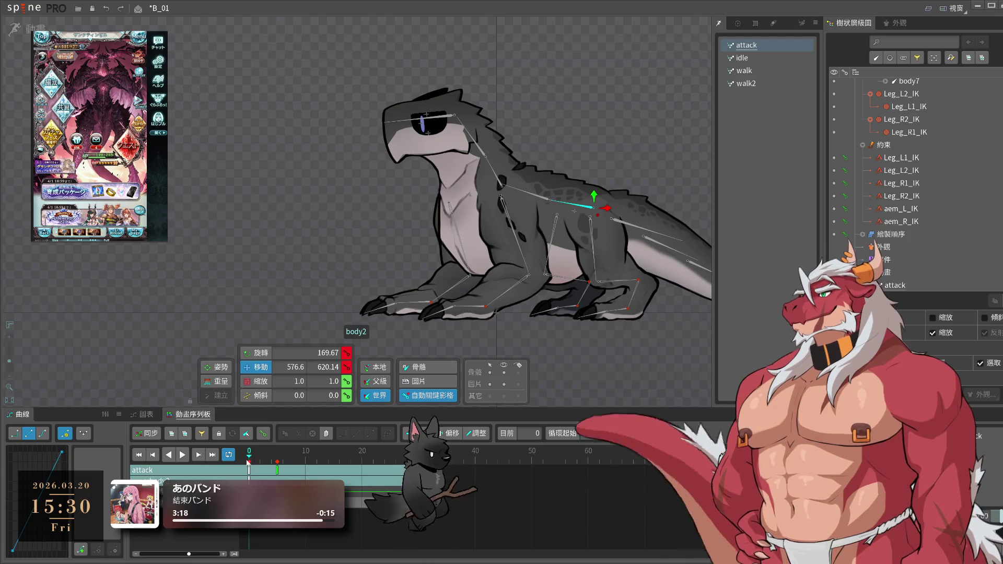
click(266, 458)
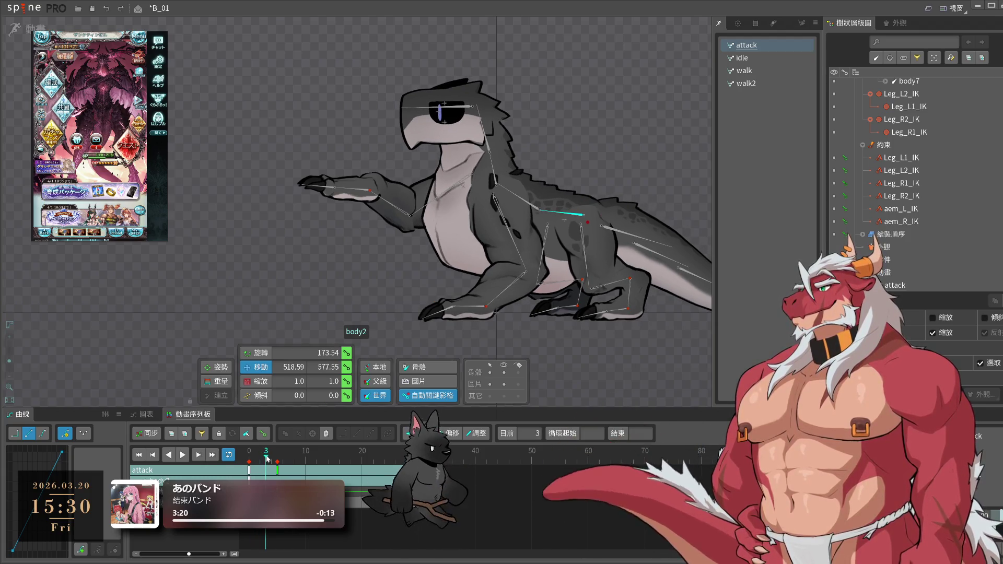
drag(267, 459, 272, 458)
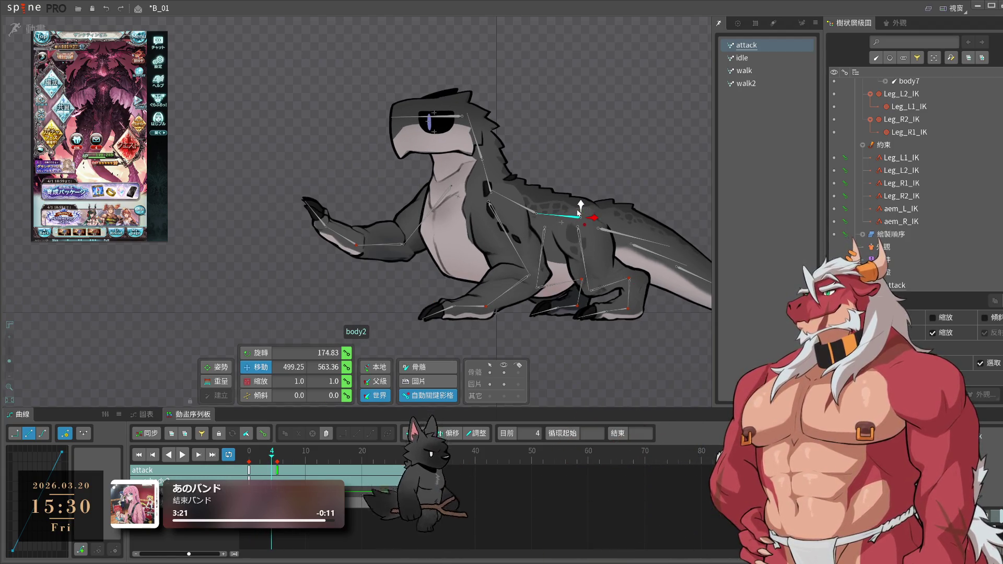
drag(578, 210, 579, 208)
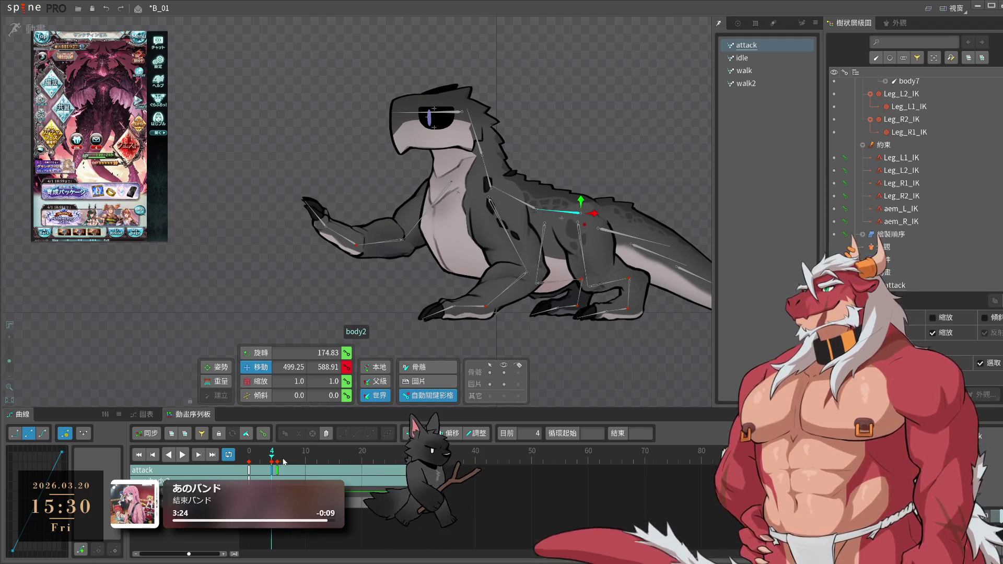
click(299, 467)
drag(579, 203, 578, 205)
click(272, 460)
drag(271, 460, 330, 464)
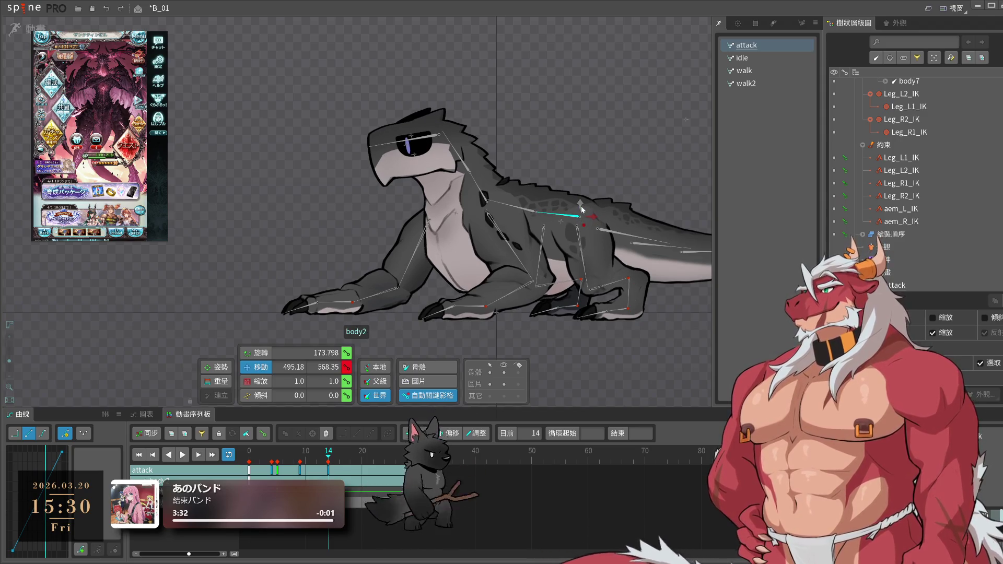
- Copy the body2 keys, paste them at frame 30, and play the attack
key(ctrl+c)
click(418, 455)
key(ctrl+v)
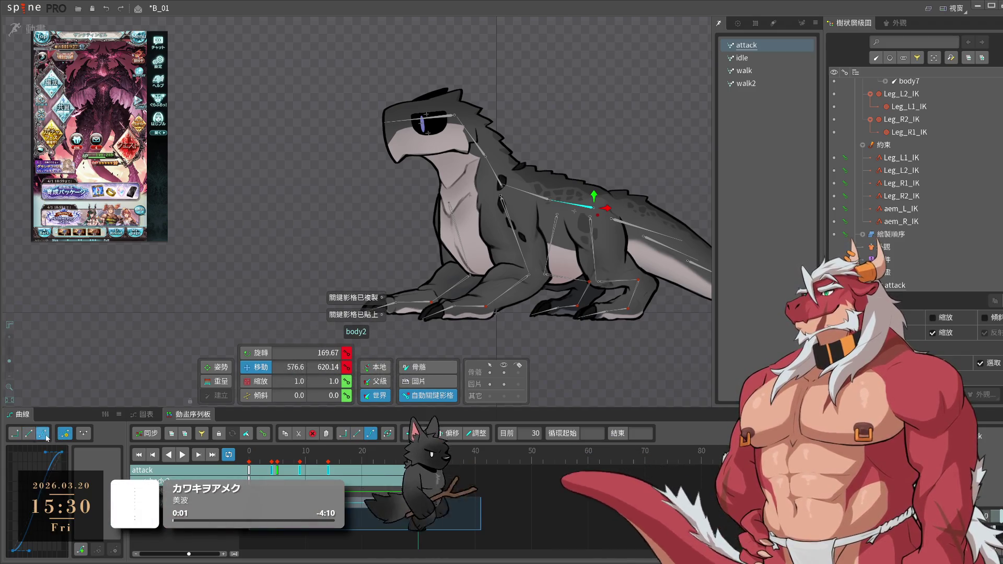
click(182, 455)
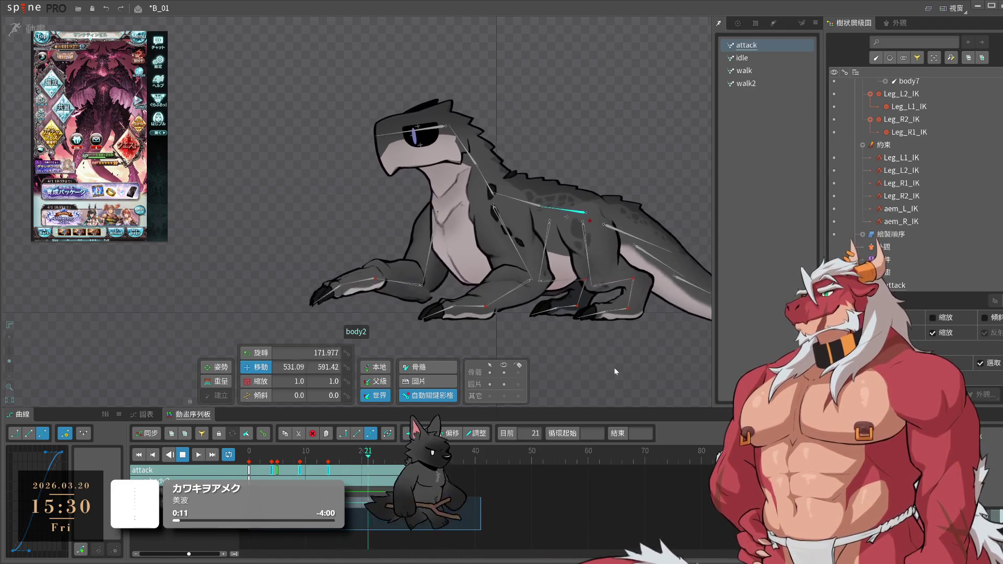
click(246, 474)
- Rotate the upper body slightly back, to about 173°, at the swipe start and replay the attack
mouse_move(246, 474)
mouse_down()
mouse_move(264, 475)
mouse_move(277, 461)
mouse_up()
drag(643, 133, 644, 135)
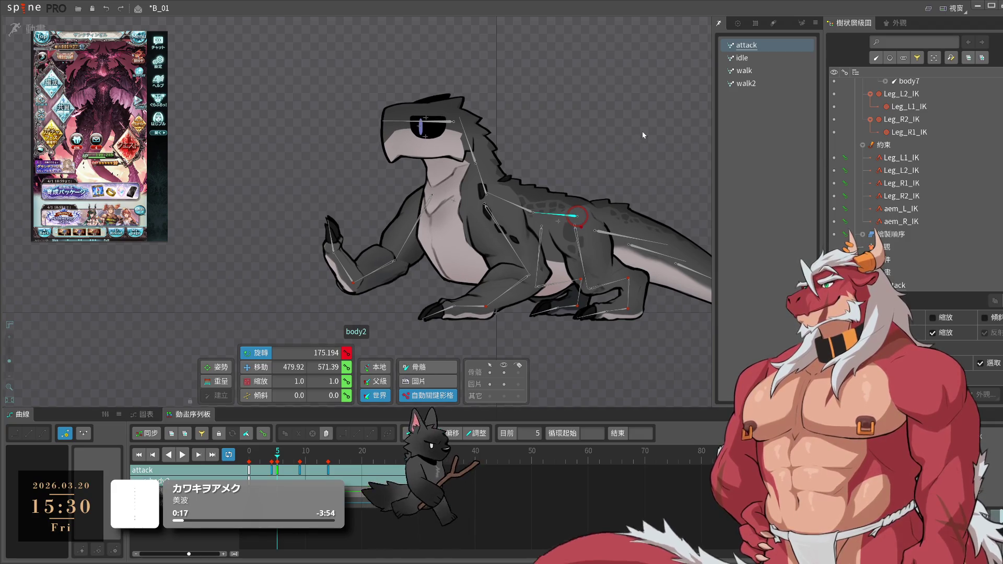
drag(292, 462, 313, 470)
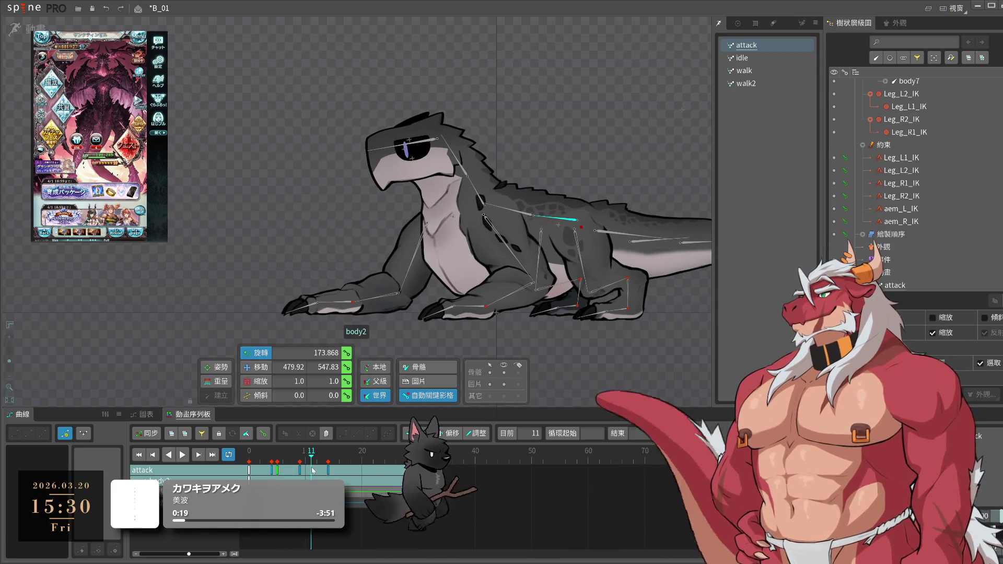
key(space)
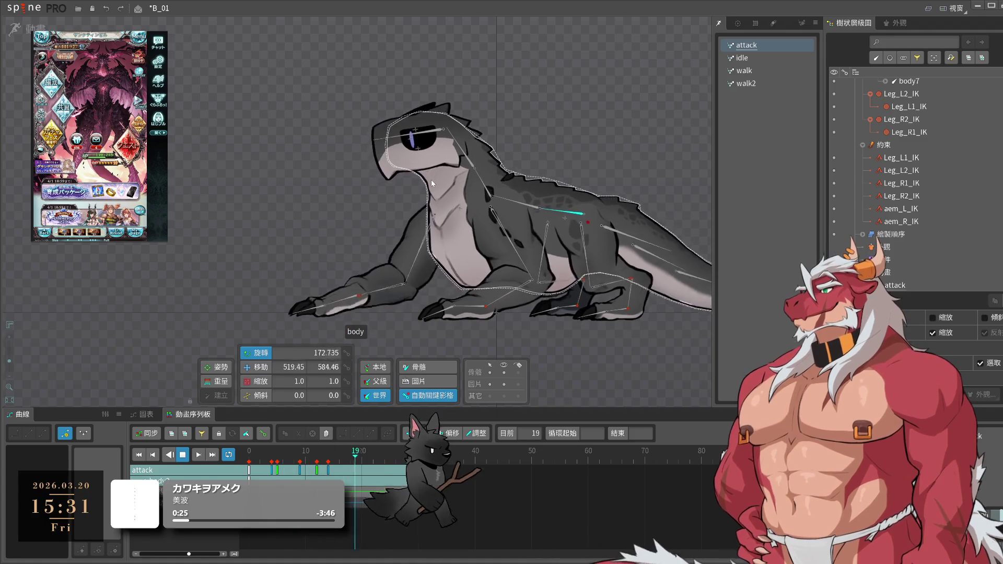
click(410, 186)
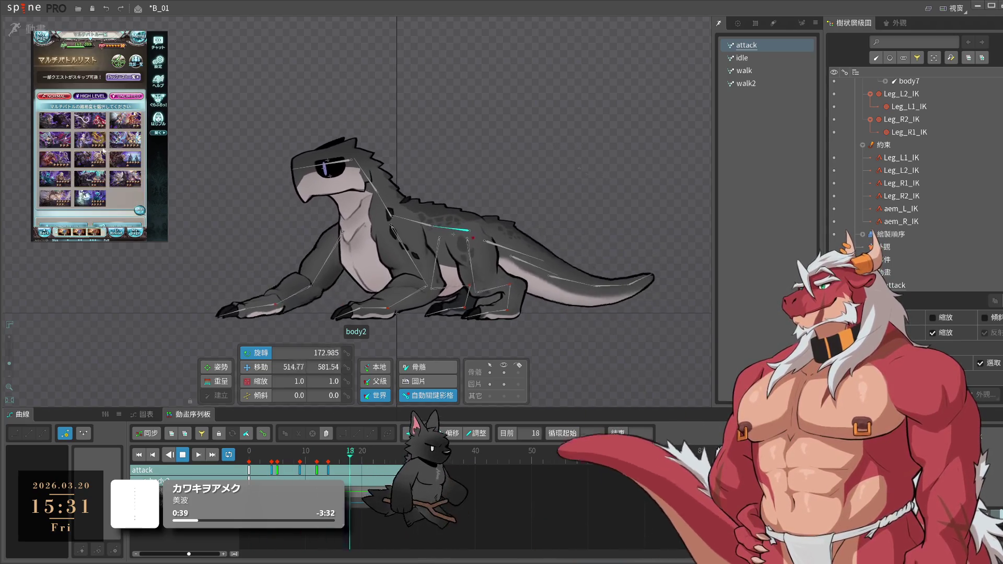
- Open the Ultimate Bahamut quest in the game and start the battle with the chosen party
click(94, 168)
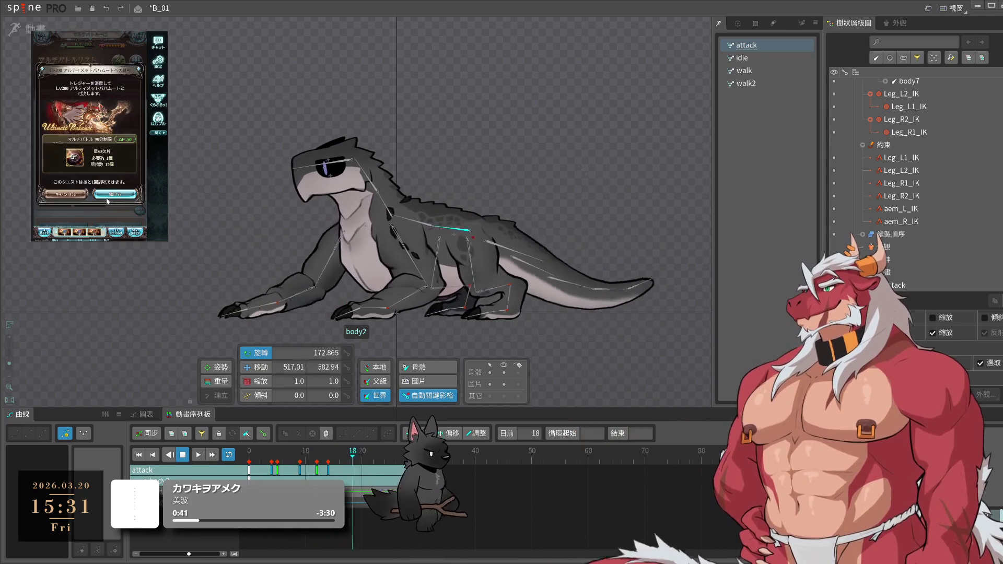
click(110, 196)
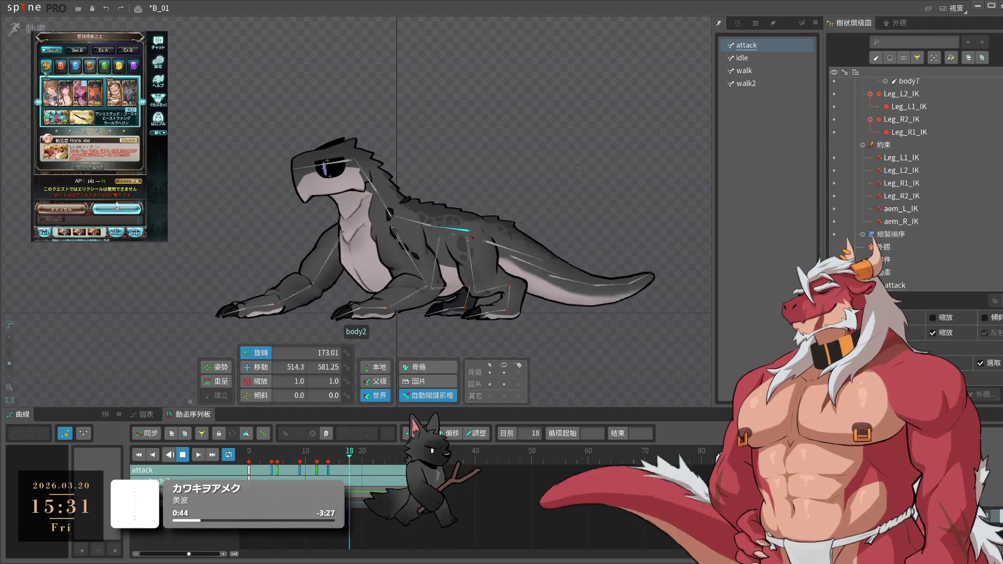
click(115, 209)
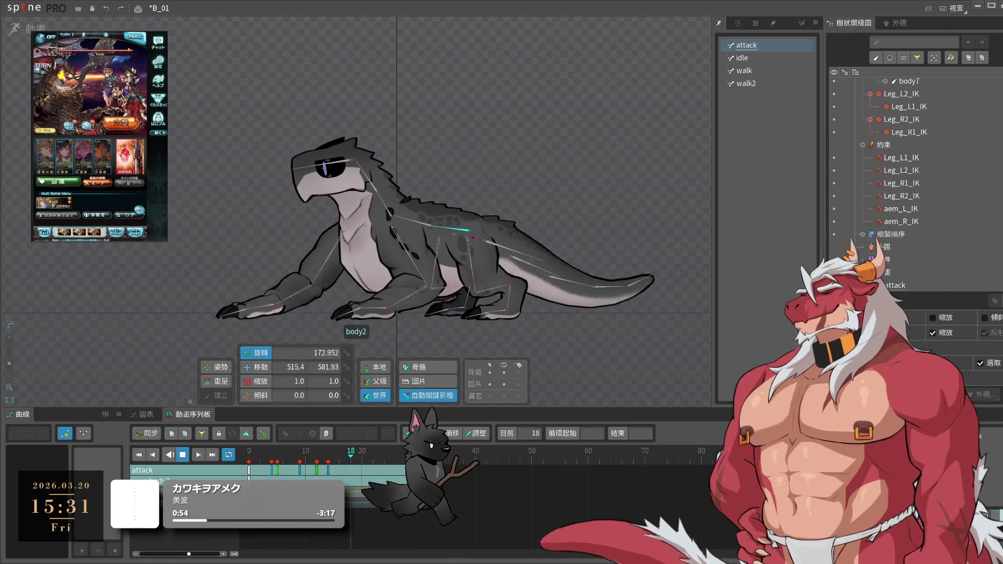
- Clear the bone selection and hide the bone overlay on the lizard
drag(438, 342, 494, 310)
click(493, 308)
scroll(502, 313, up, 2)
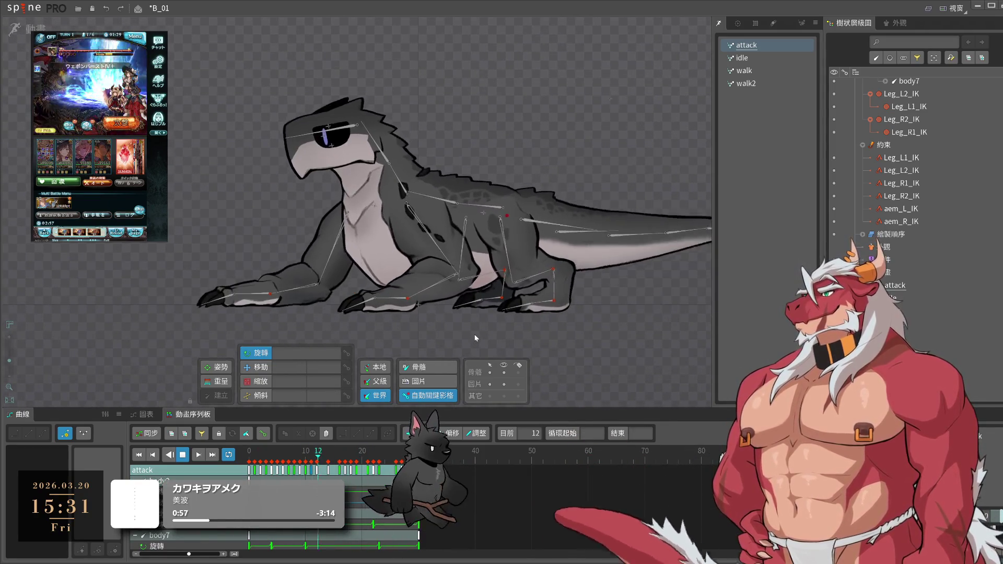
click(504, 373)
scroll(510, 347, down, 3)
scroll(589, 340, up, 3)
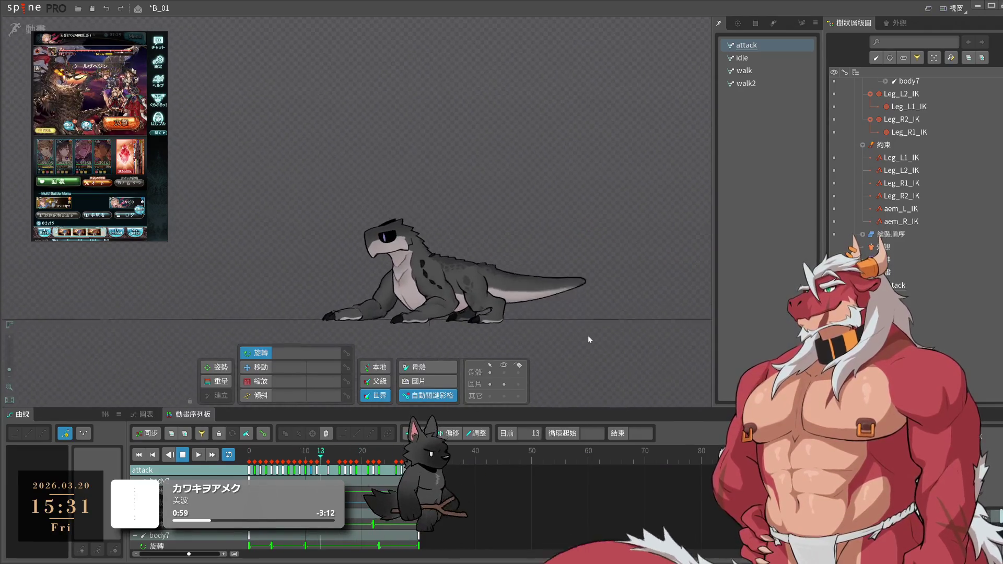
drag(582, 332, 678, 324)
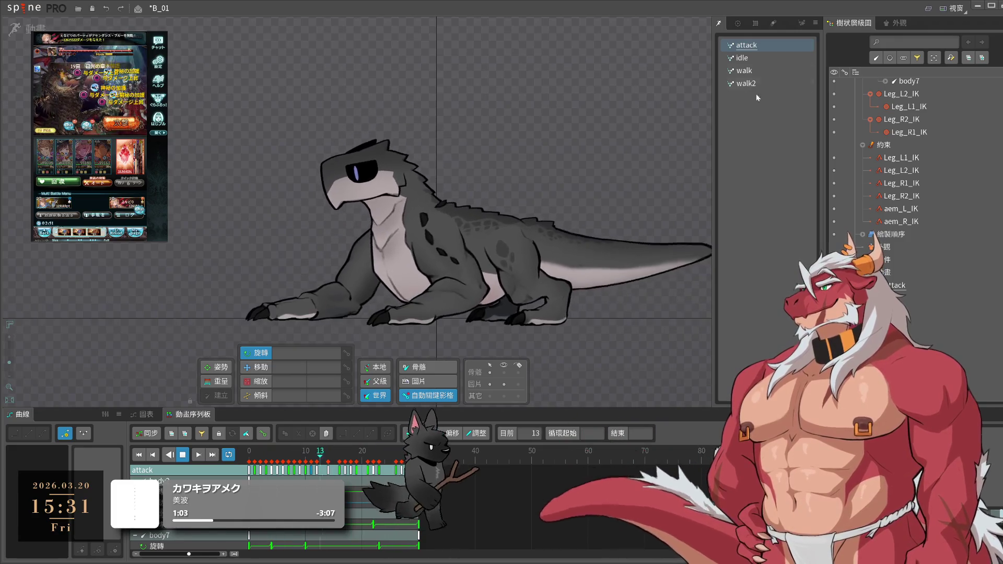
- Preview the idle animation, then switch to walk and replay it with body8 selected
click(742, 58)
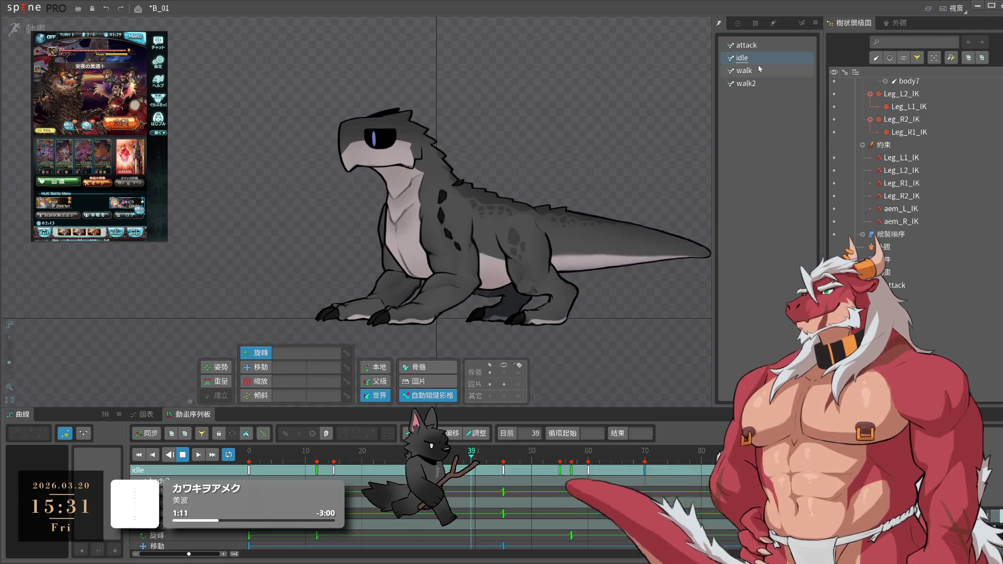
click(758, 65)
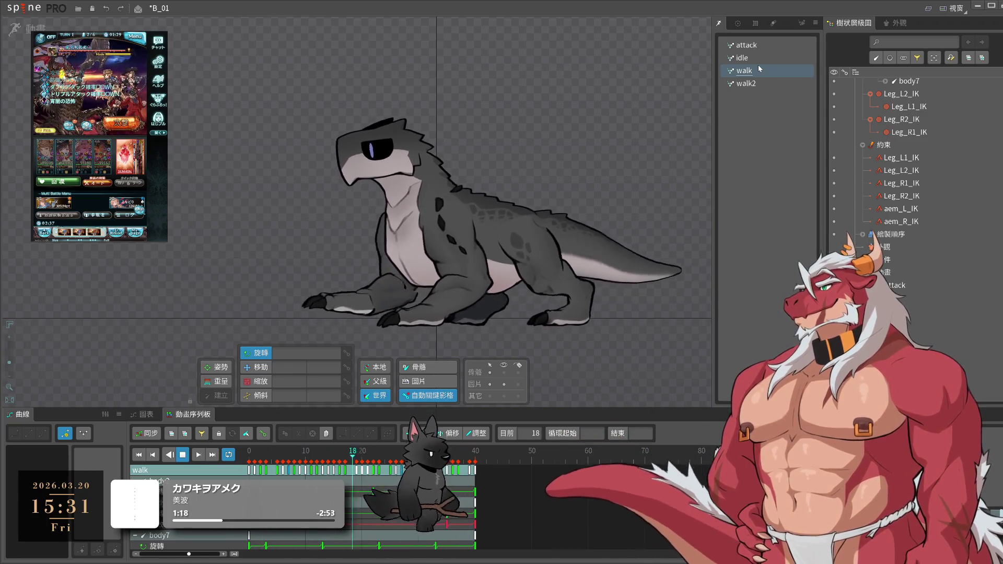
drag(580, 188, 466, 149)
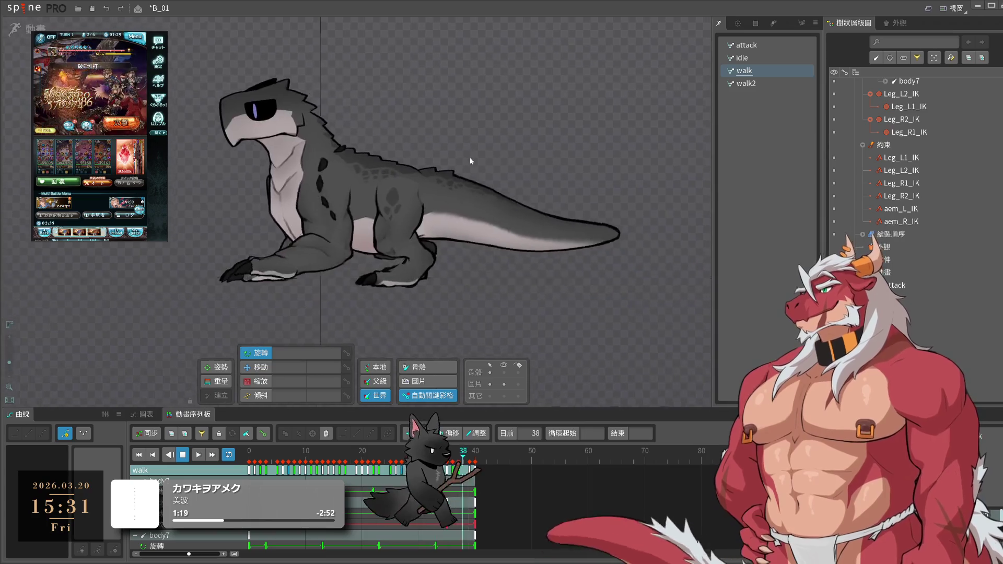
key(space)
click(496, 252)
key(space)
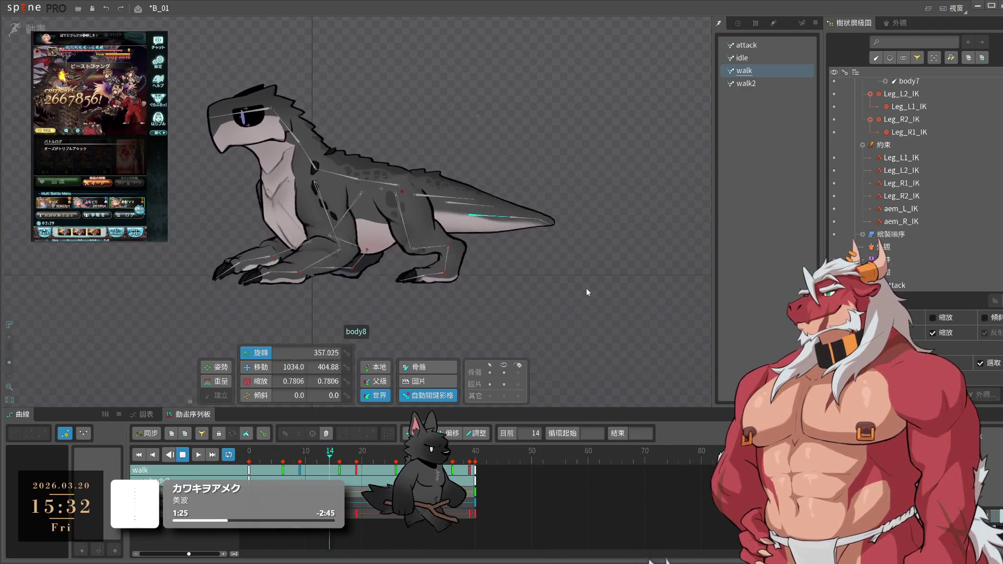
key(space)
click(339, 474)
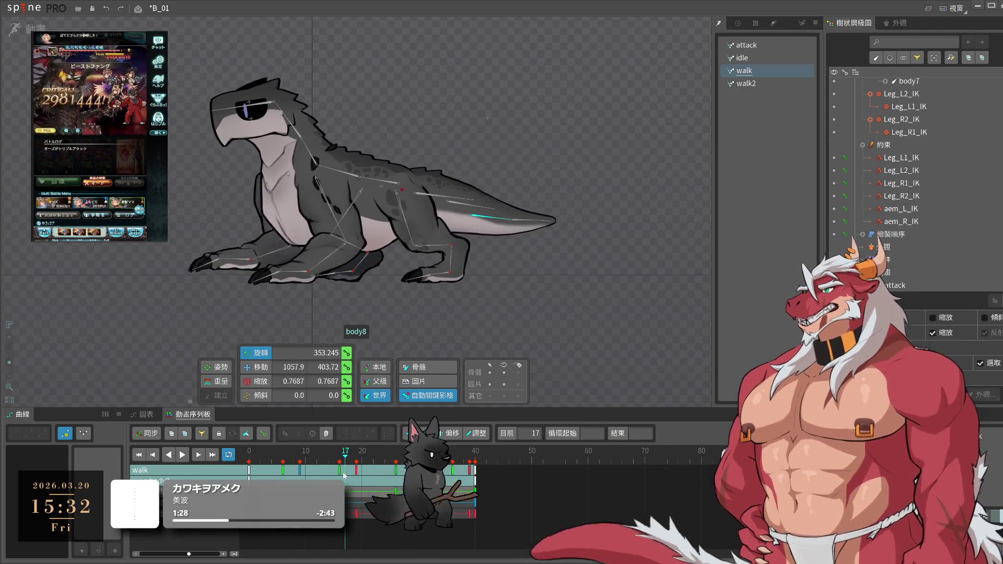
drag(343, 475, 396, 473)
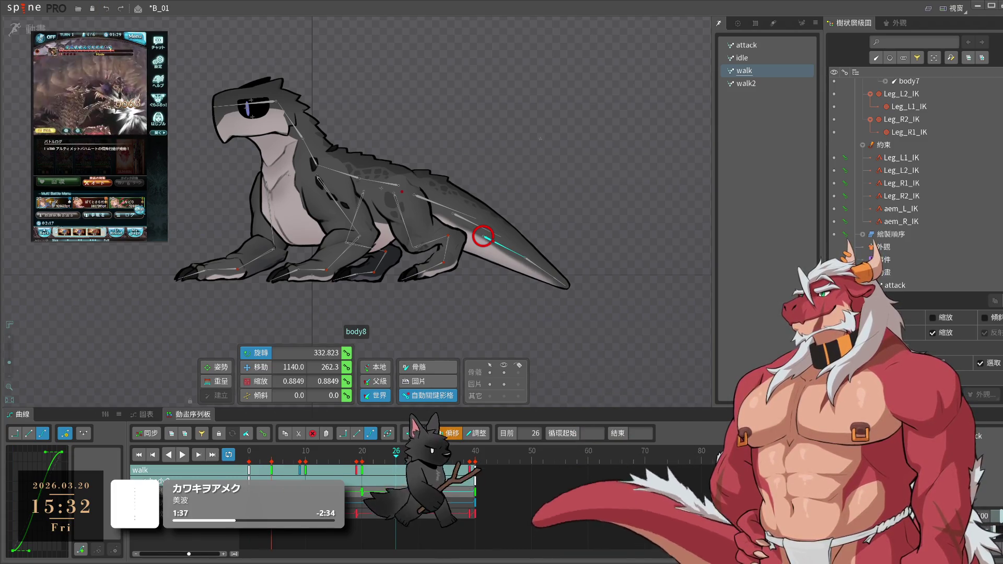
key(space)
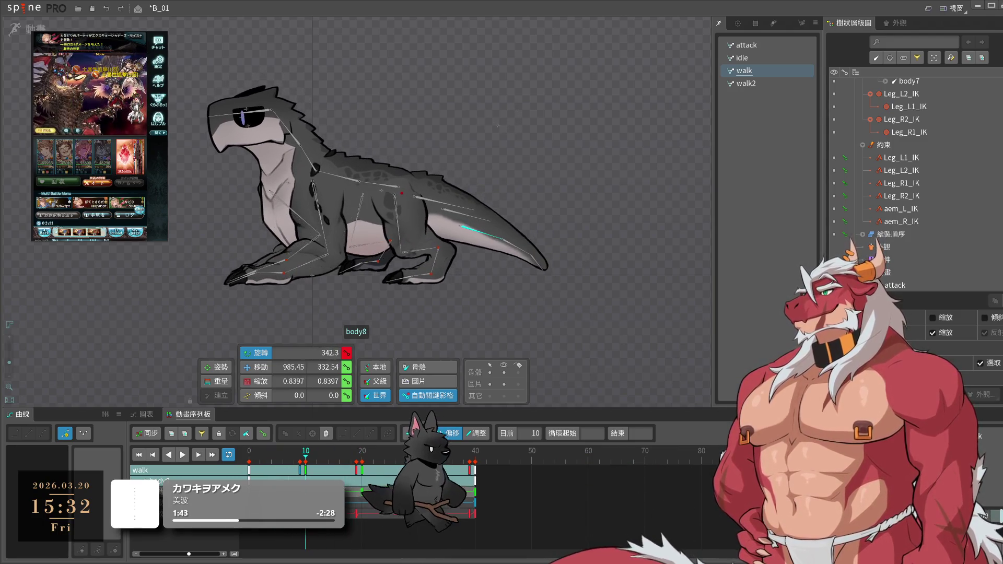
key(space)
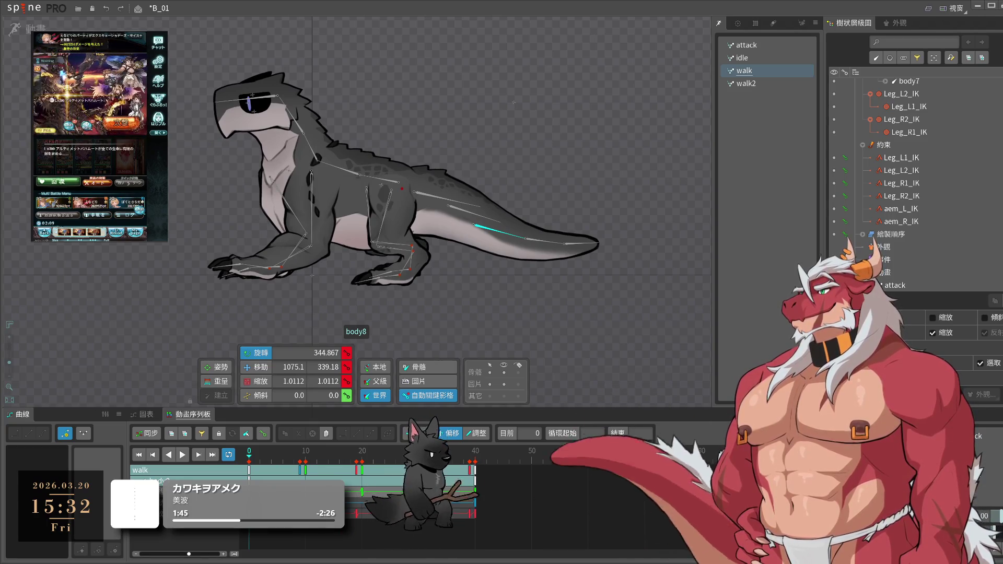
key(space)
key(space)
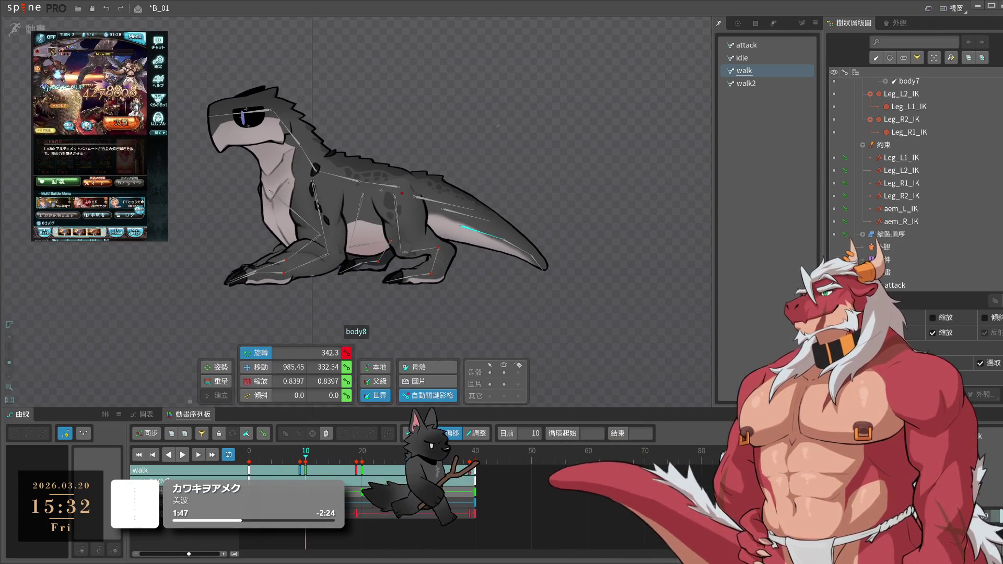
key(Home)
key(space)
key(space)
click(364, 483)
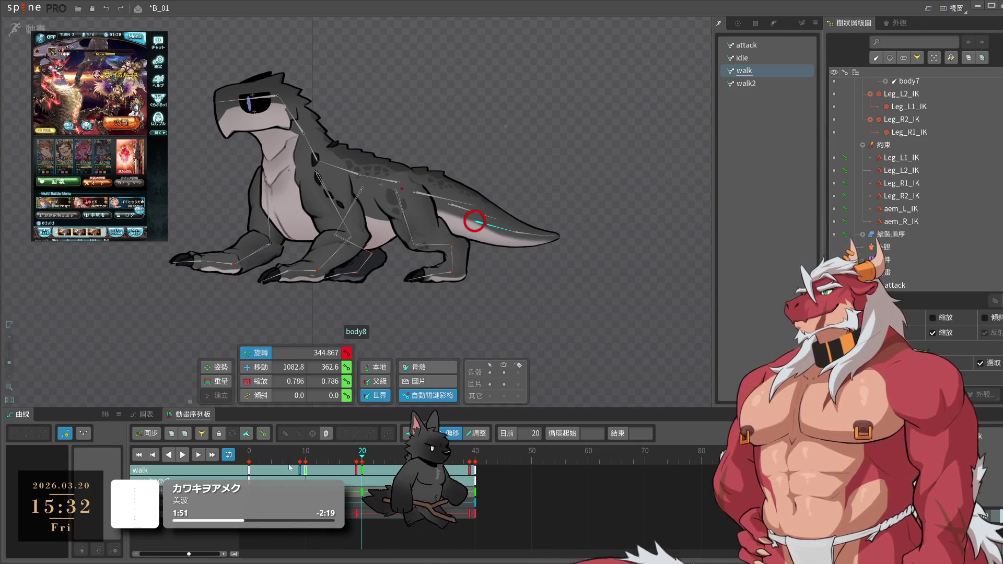
click(364, 457)
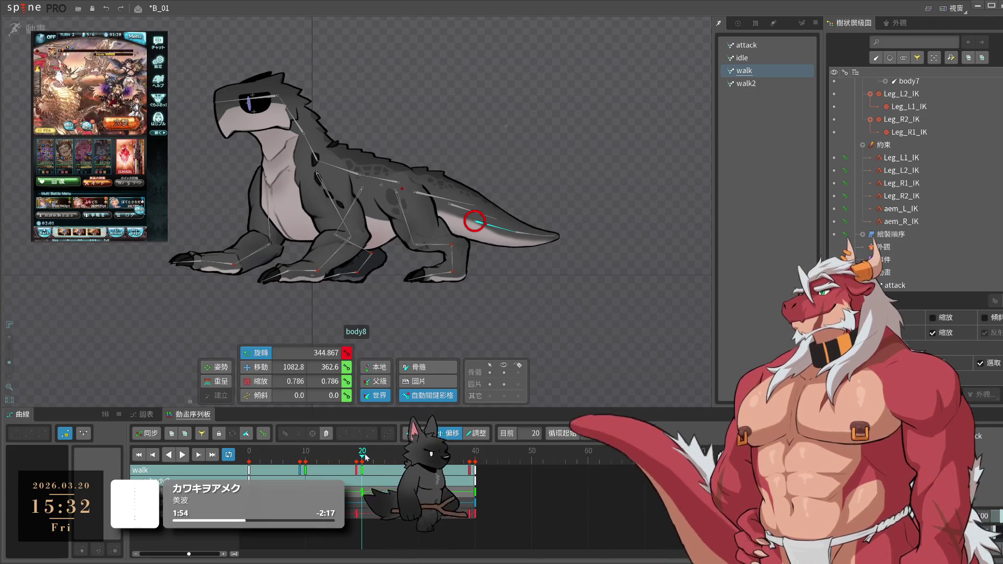
click(419, 458)
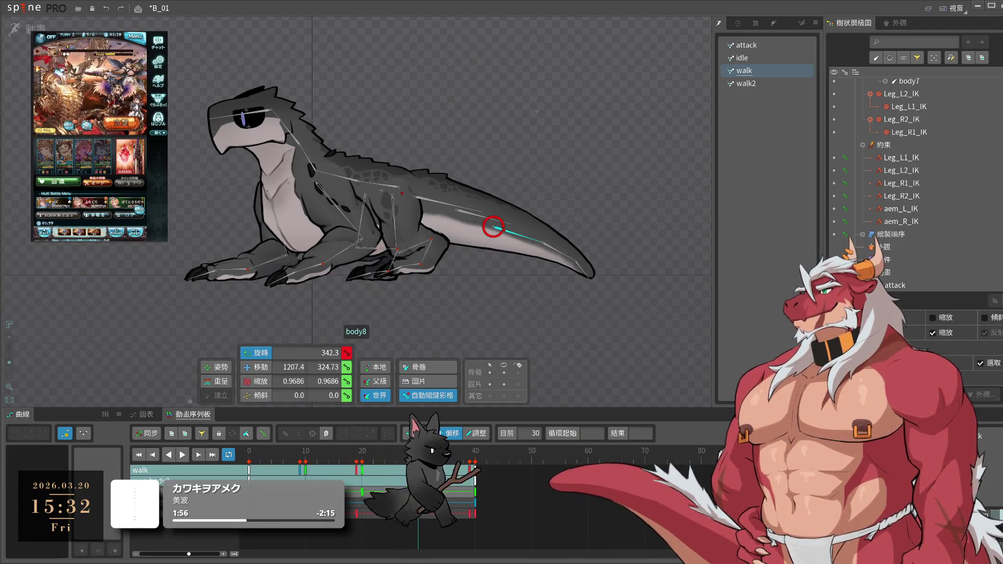
click(245, 456)
key(space)
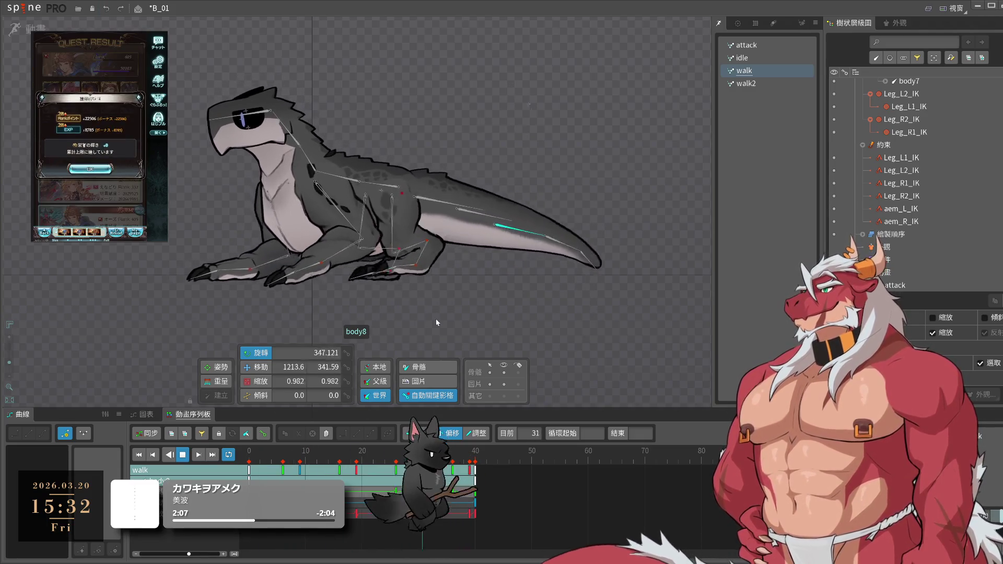
click(480, 228)
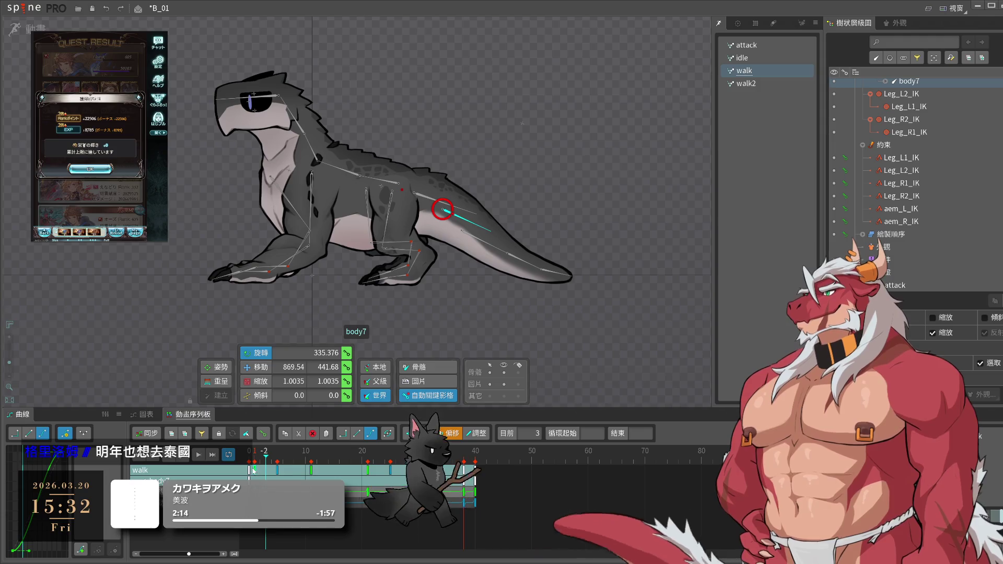
- Rotate the body7 tail bone slightly at frames 38 and 10, and paste that key at frame 30
click(463, 451)
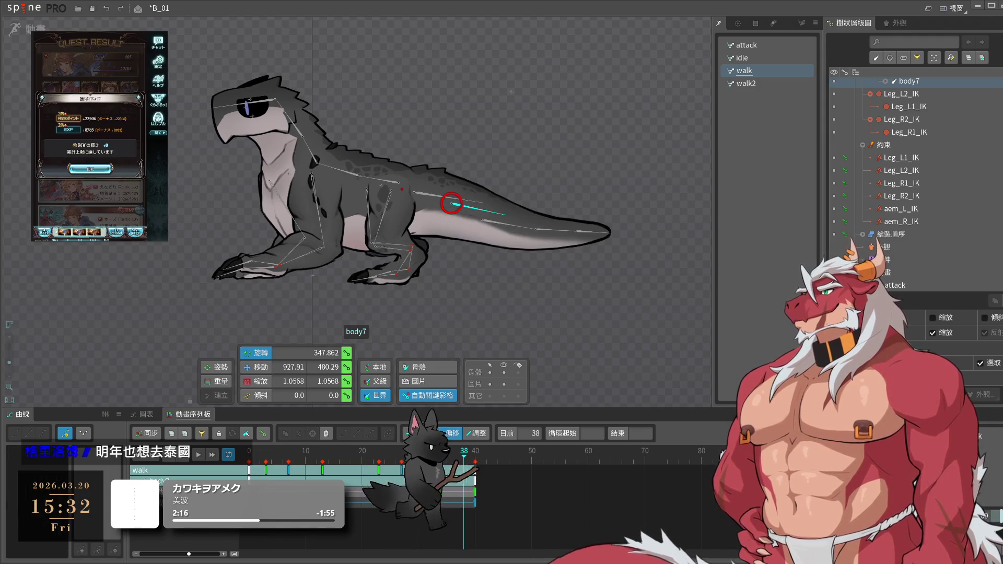
drag(513, 93, 516, 94)
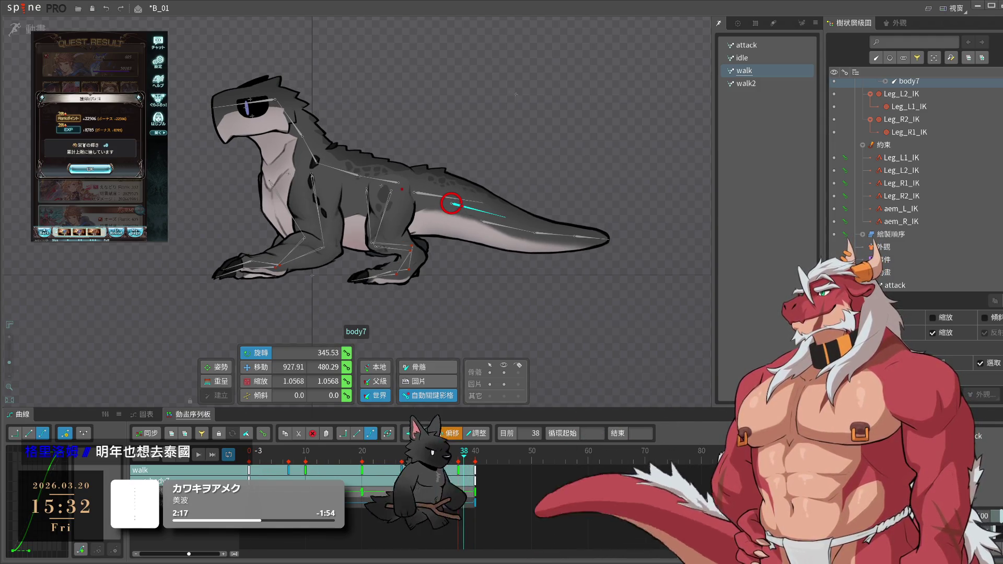
drag(464, 462, 305, 474)
drag(443, 209, 597, 229)
drag(640, 198, 641, 210)
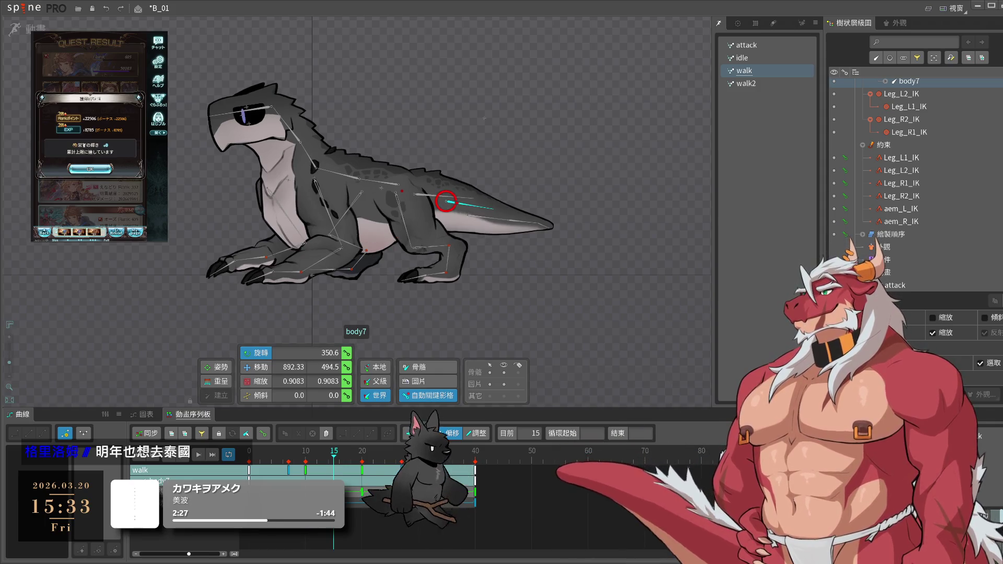
key(ctrl+c)
key(ctrl+v)
key(ctrl+v)
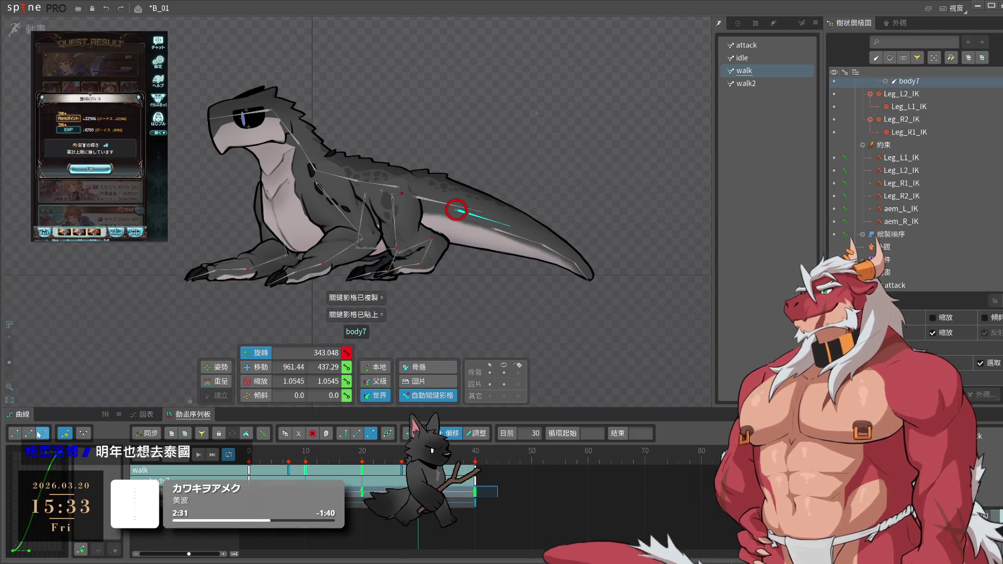
- Check the tail poses at frames 0, 11, 3, 40 and 20, then play the walk cycle
click(197, 460)
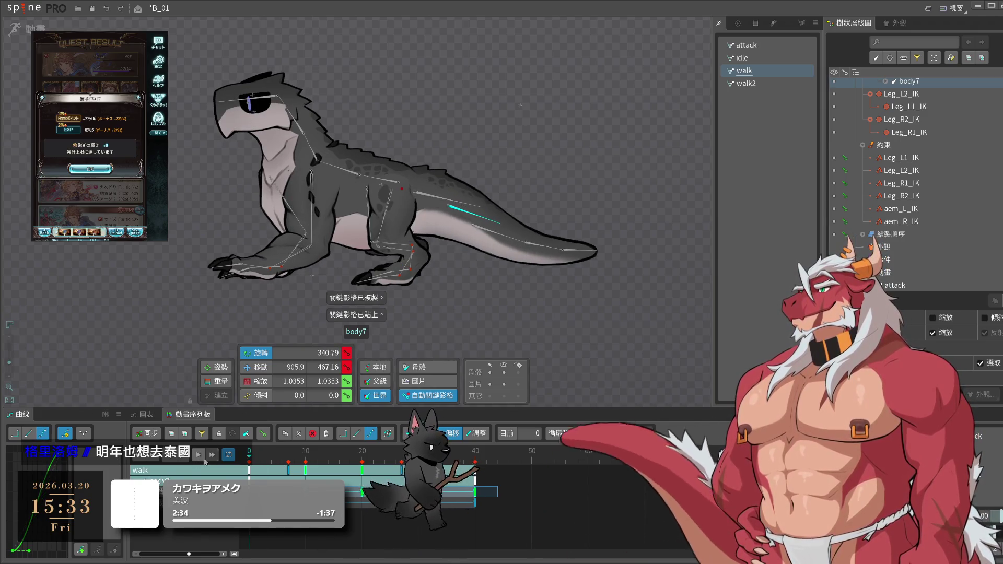
click(199, 459)
click(312, 469)
drag(311, 469, 249, 477)
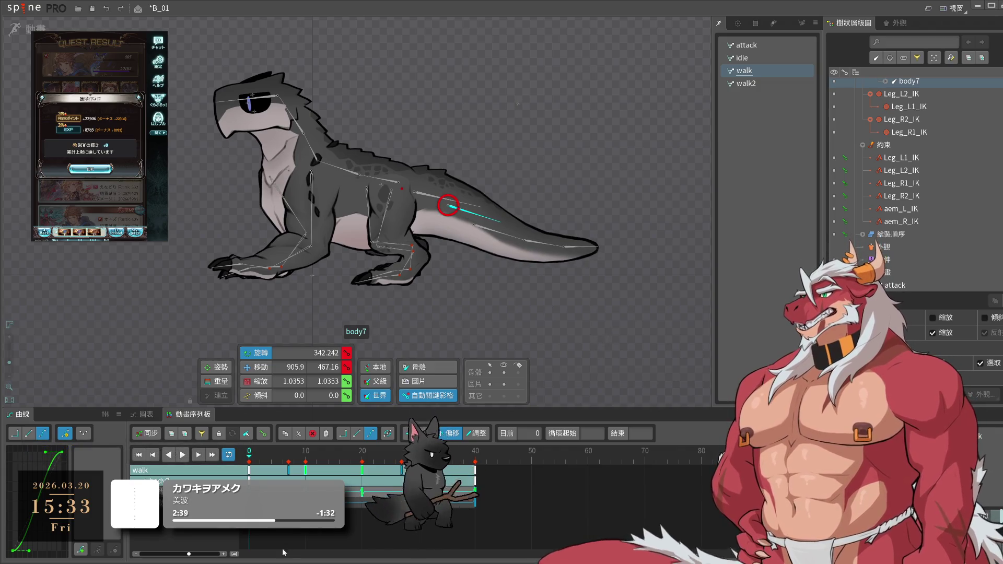
key(space)
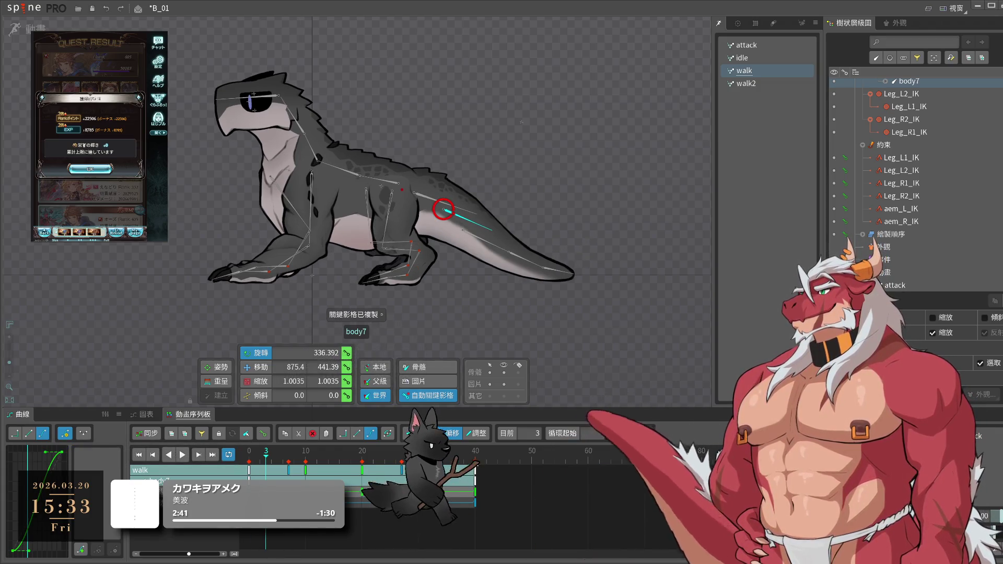
click(476, 461)
click(365, 462)
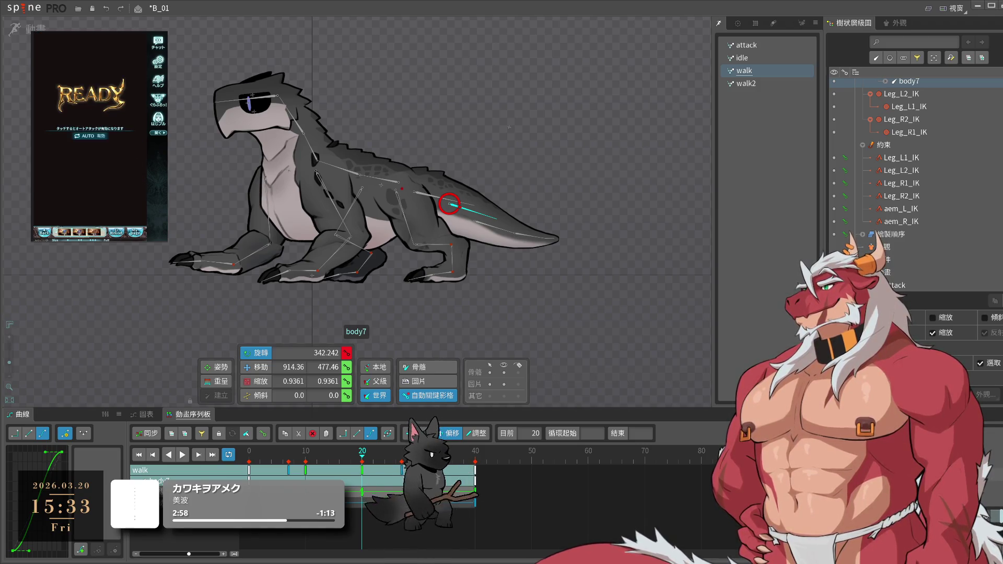
drag(450, 204, 528, 220)
key(space)
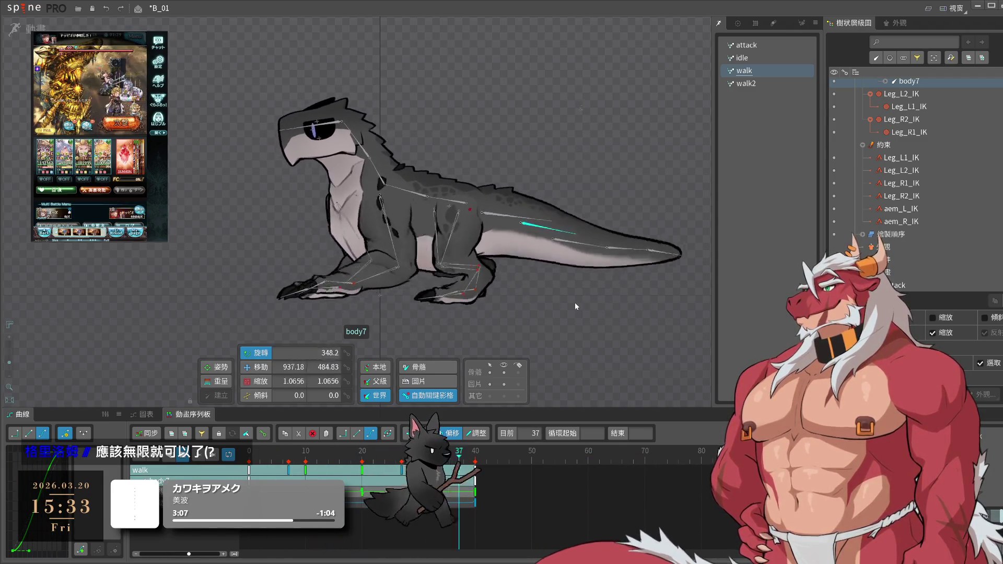
click(576, 304)
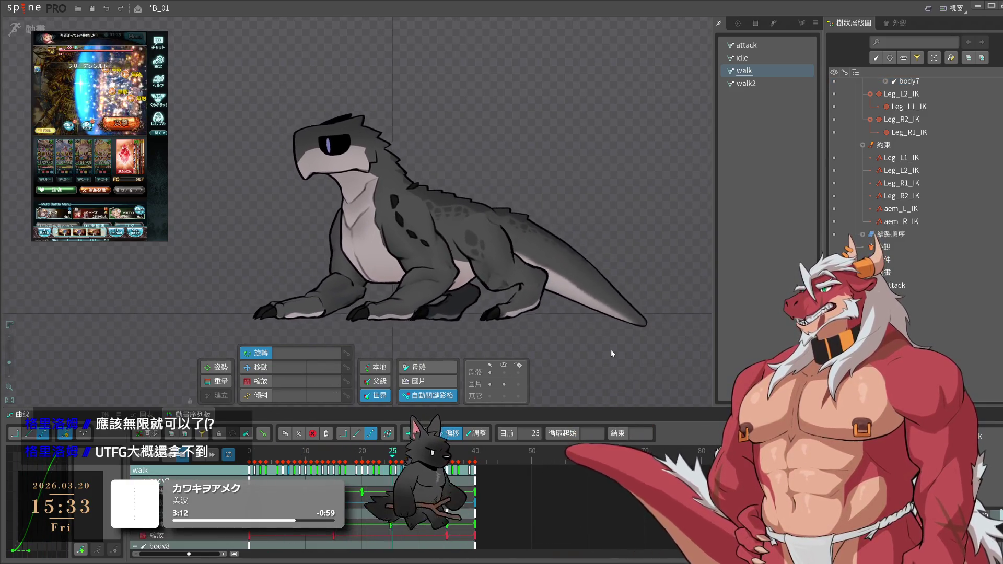
- Save project B_01 with Ctrl+S and select the hind leg mesh
key(ctrl+s)
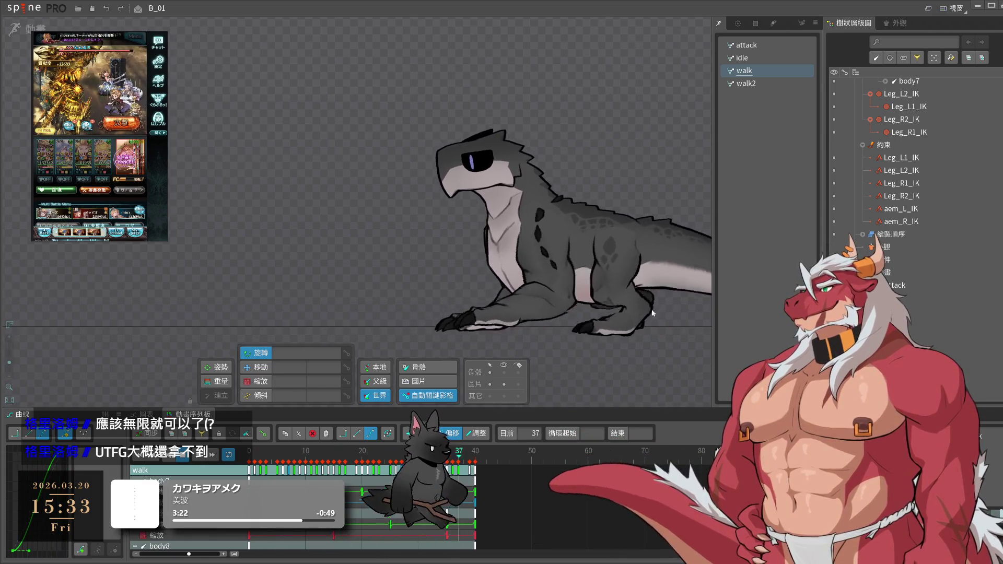
click(657, 311)
- In Weights mode, paint leg_R4 weight onto the lower hind-leg vertices, then save
click(217, 381)
scroll(667, 321, up, 5)
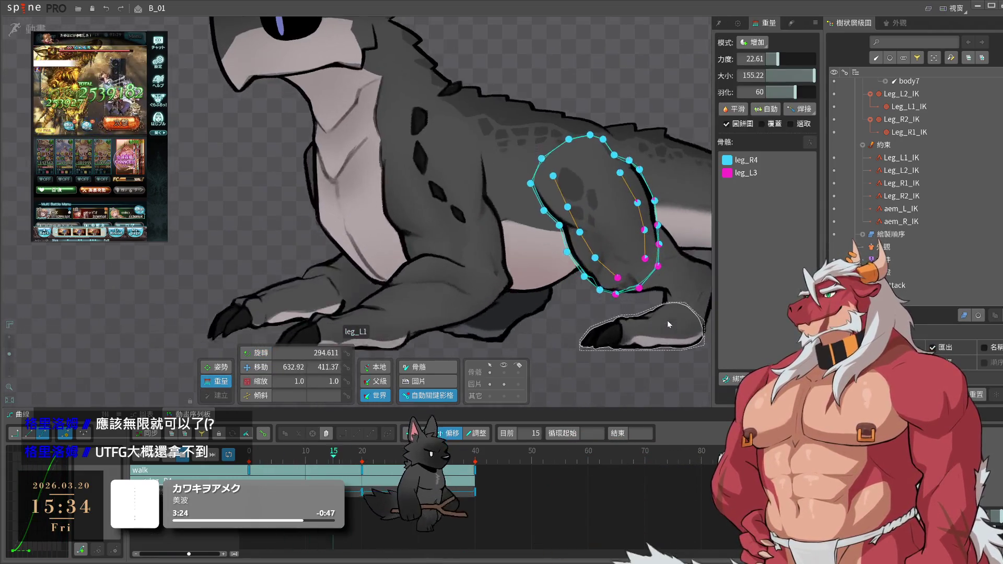
click(771, 165)
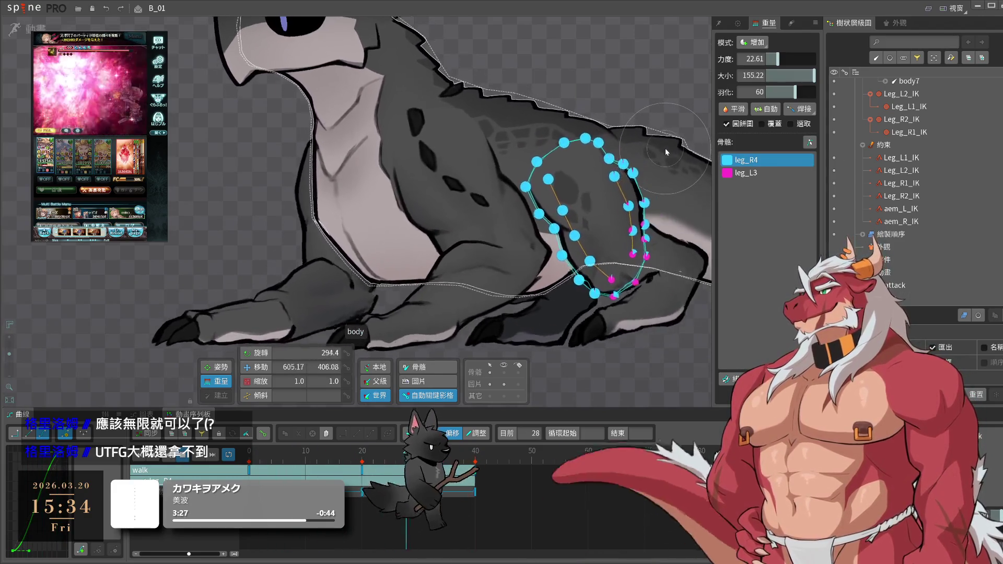
click(656, 236)
drag(656, 236, 650, 278)
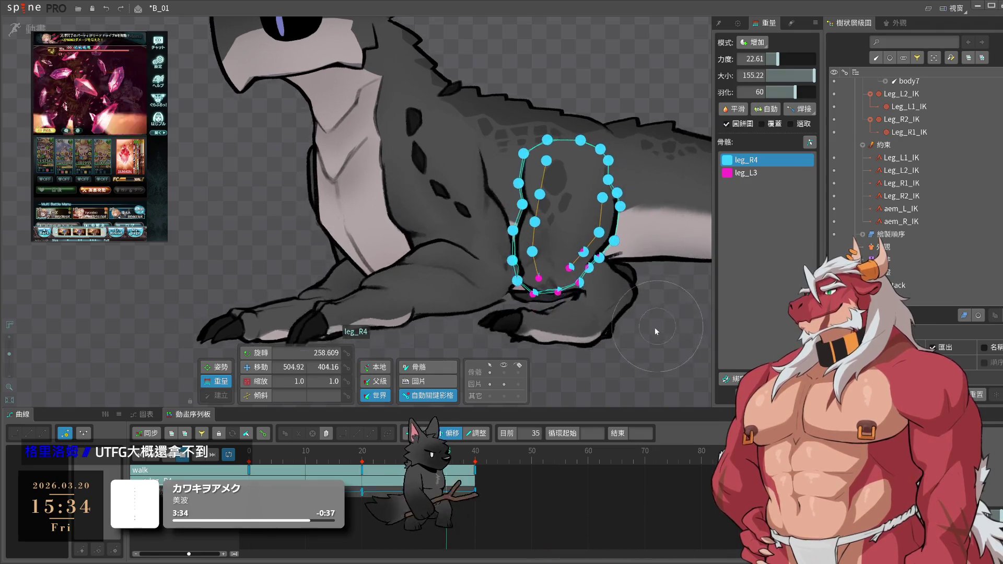
key(c)
scroll(679, 338, down, 3)
key(ctrl+s)
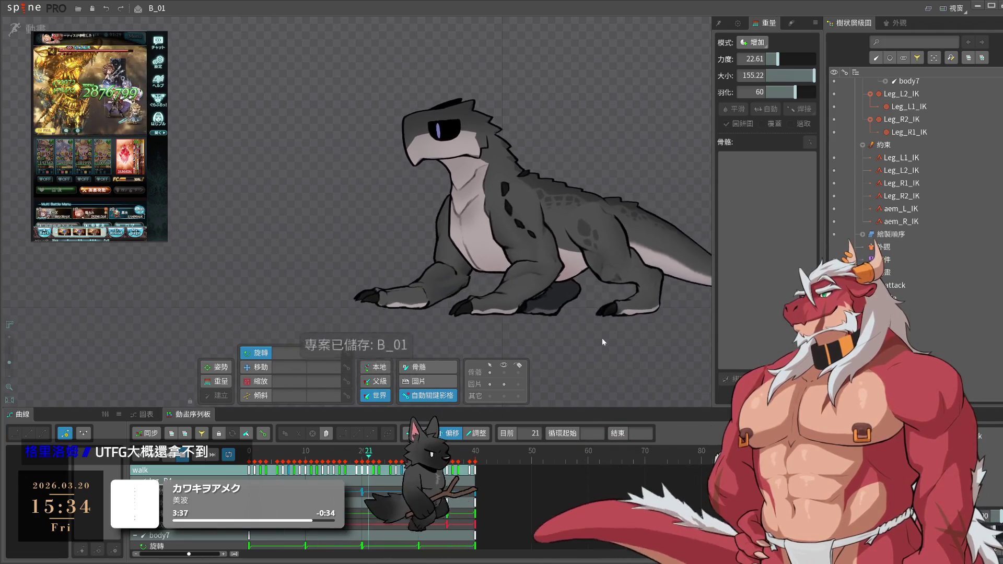
- Select leg_L3 for weight painting, check the legs during the walk, and save again
scroll(576, 336, up, 3)
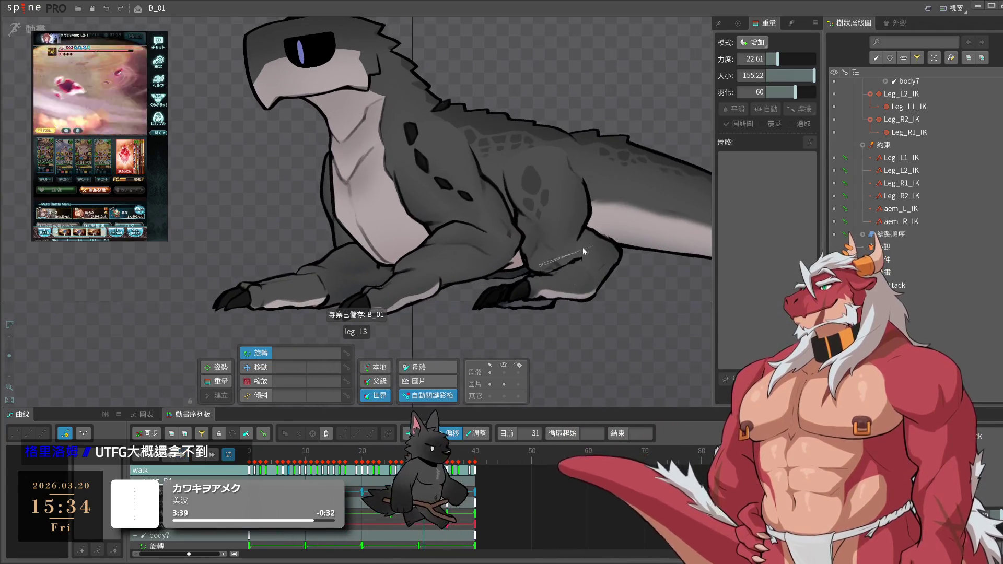
click(565, 245)
scroll(547, 266, up, 2)
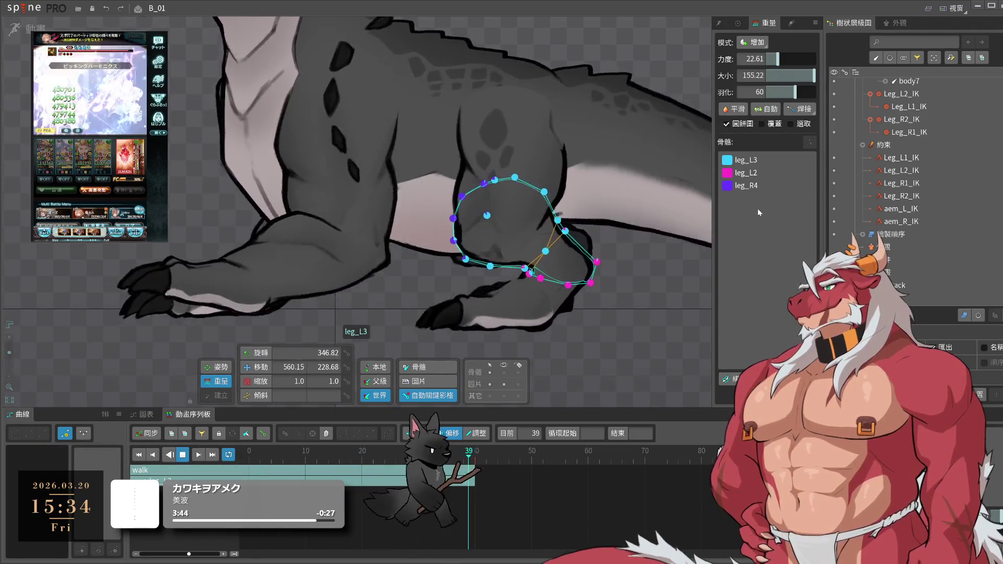
click(770, 165)
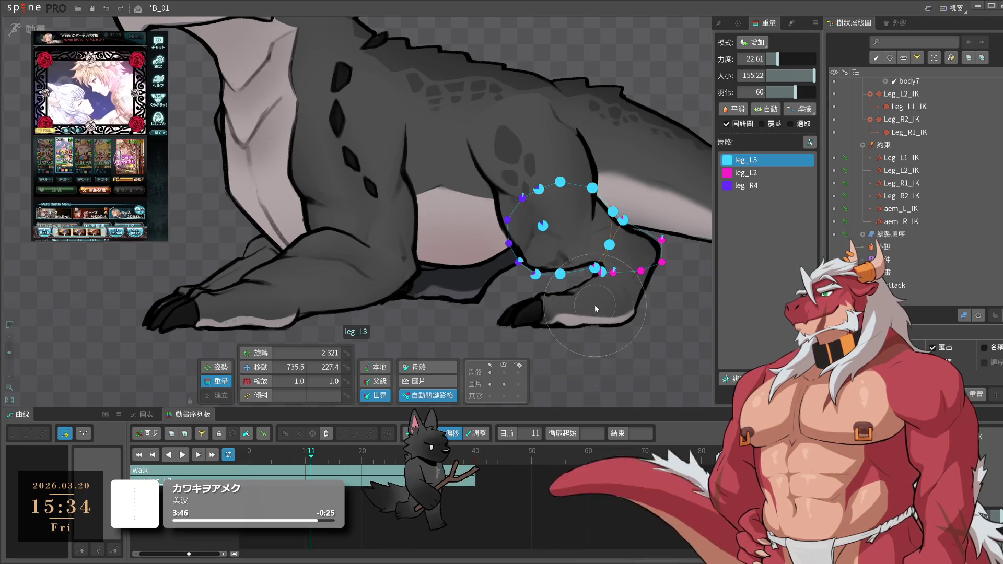
key(space)
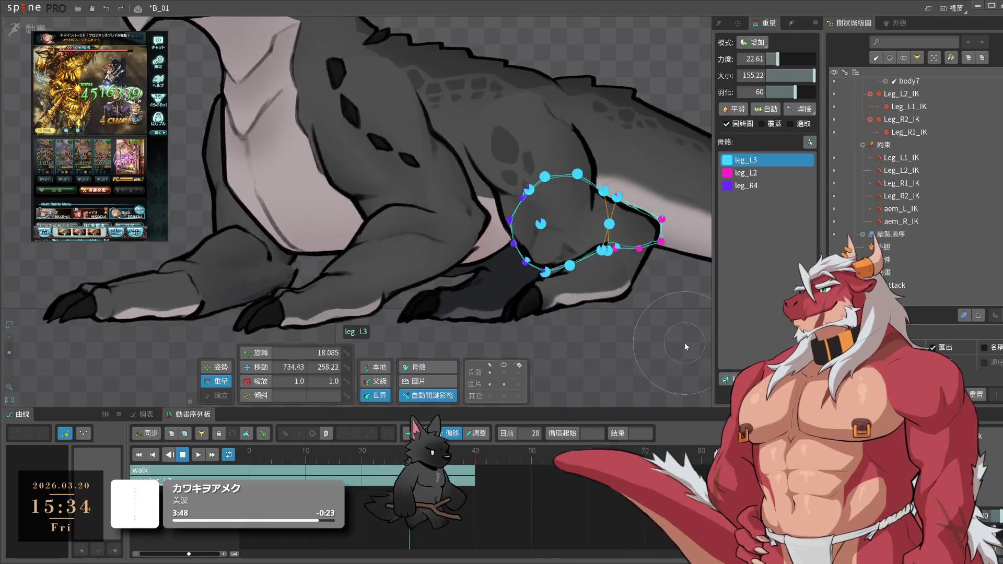
key(Escape)
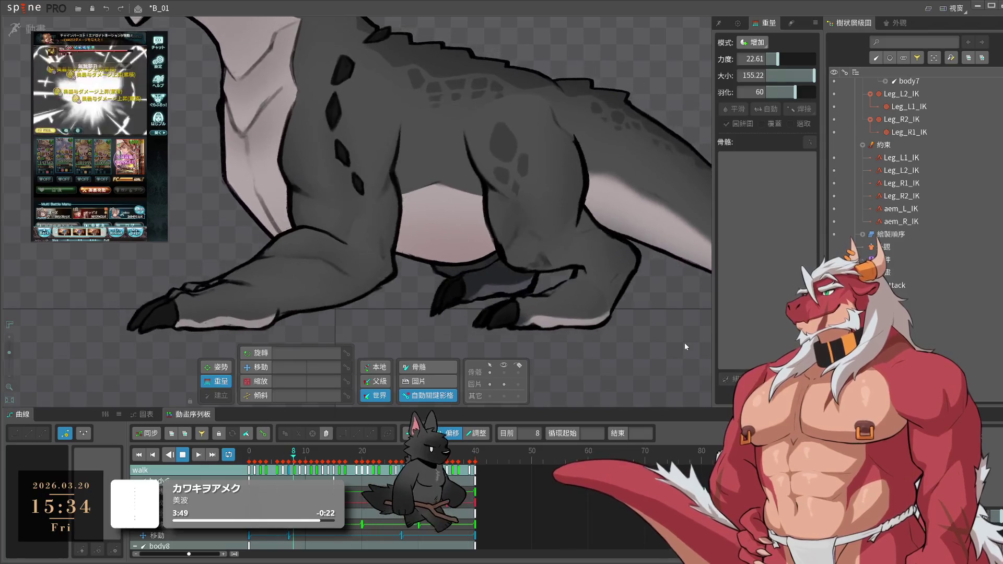
scroll(684, 343, down, 6)
key(ctrl+s)
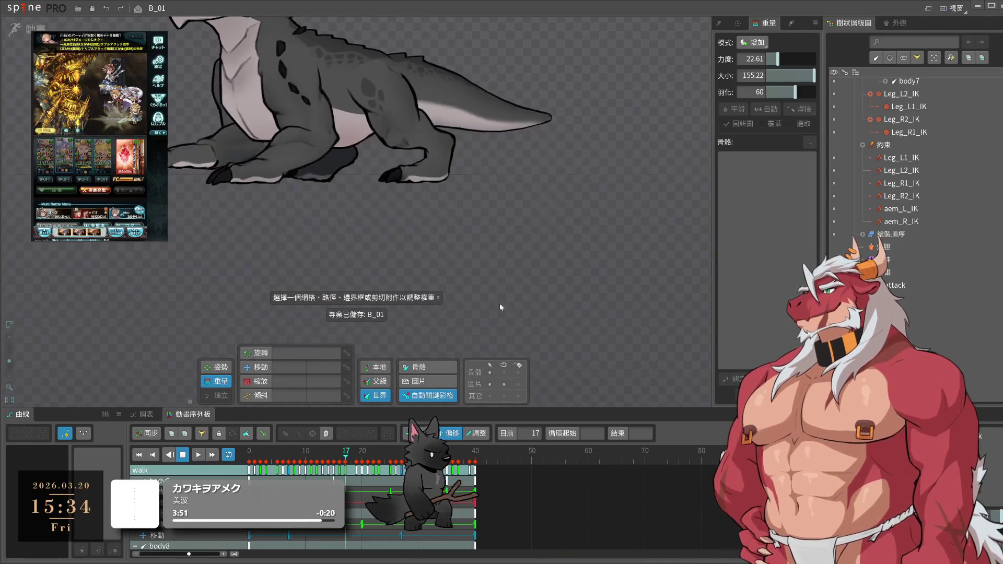
- Recentre the lizard in the viewport and save project B_01
drag(600, 359, 613, 297)
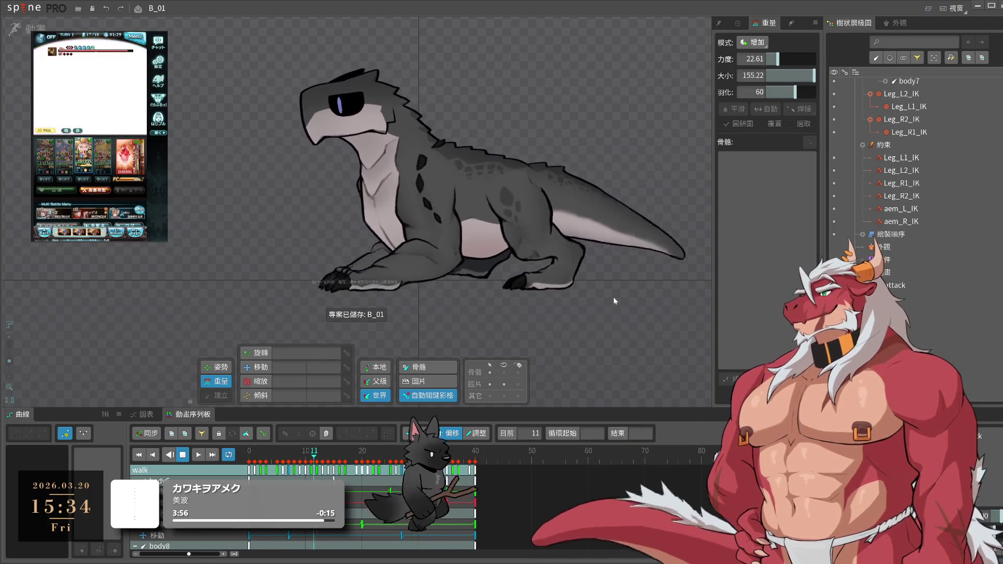
drag(556, 313, 596, 358)
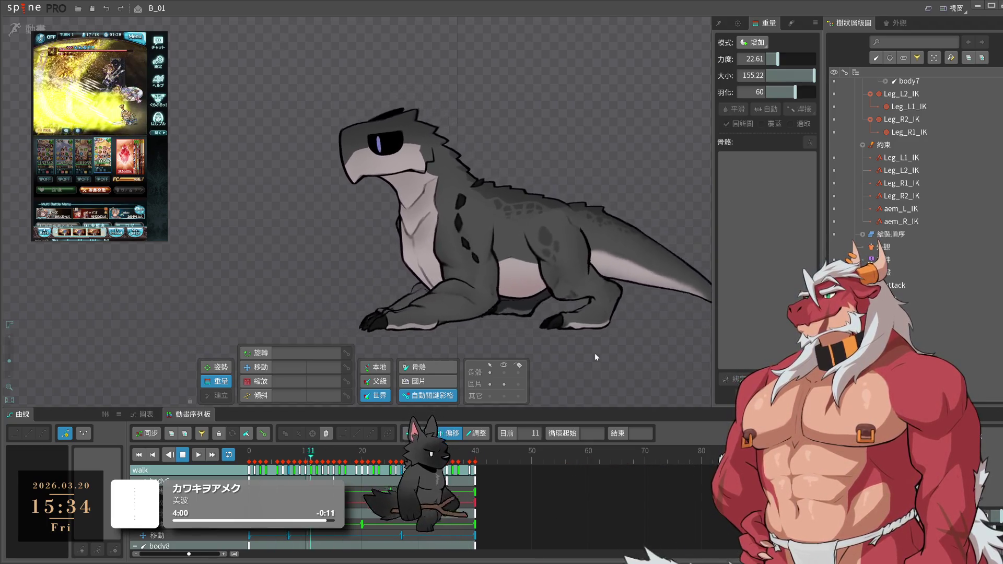
key(ctrl+s)
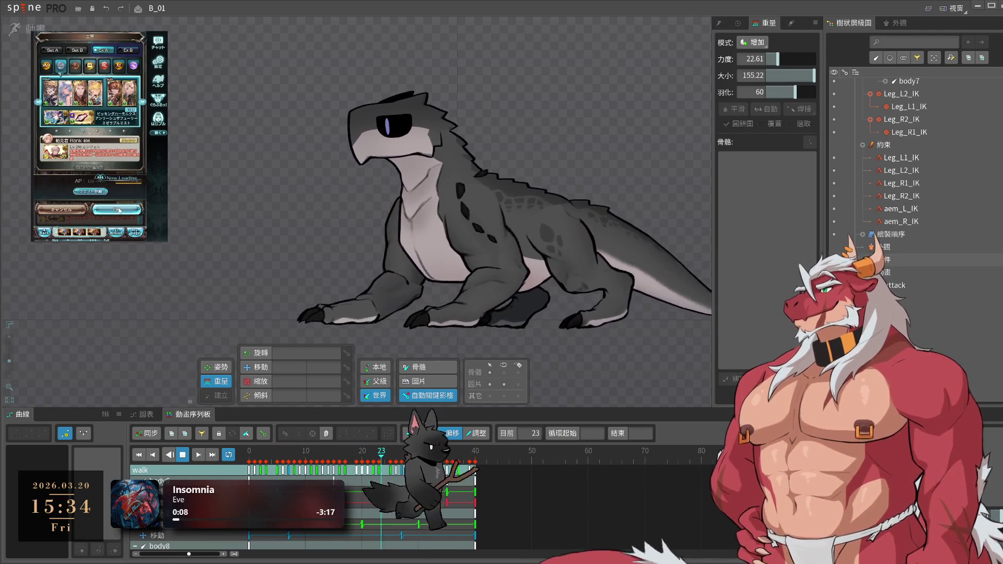
click(117, 235)
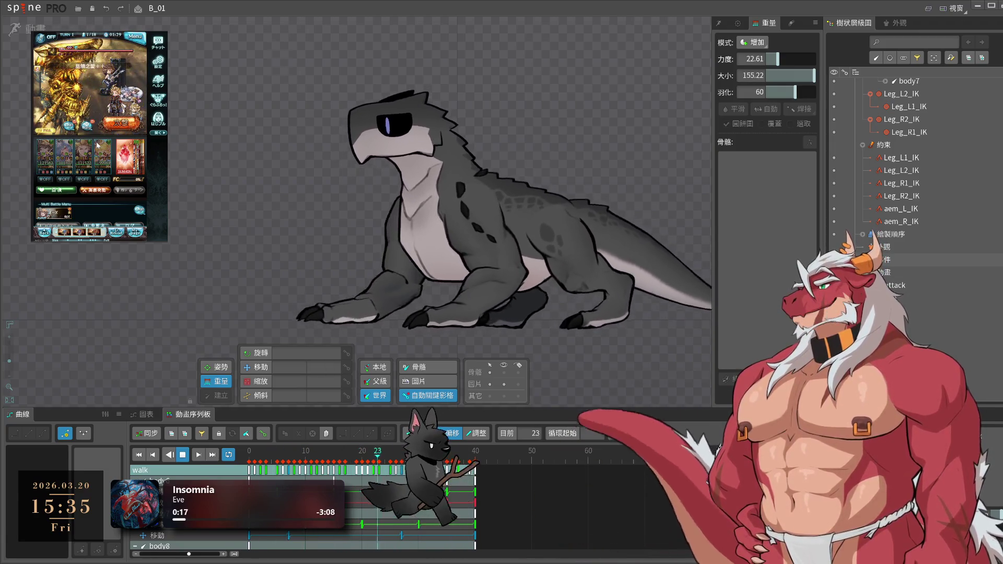
key(ctrl+s)
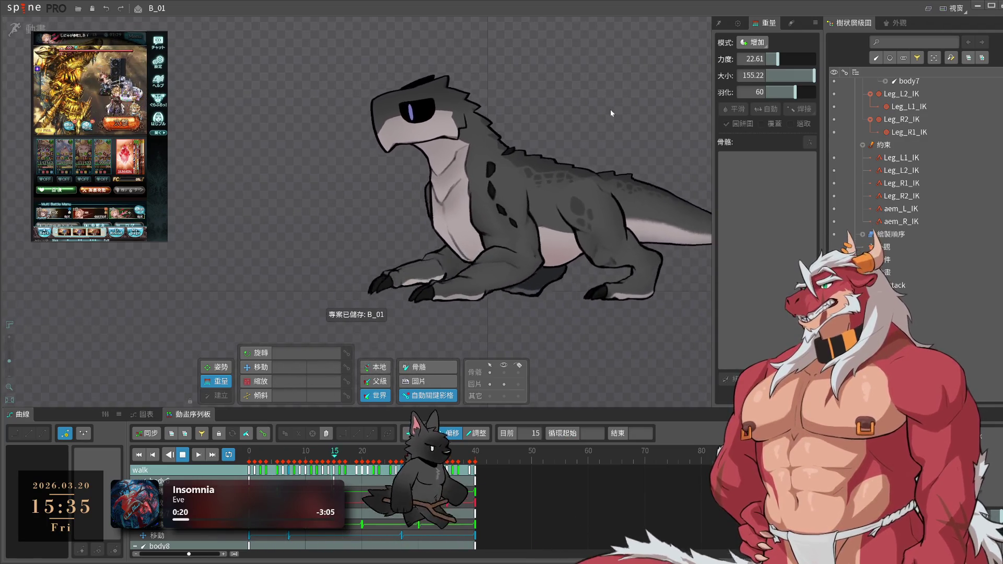
- Show the Animations list with attack, idle, walk and walk2
scroll(935, 162, up, 10)
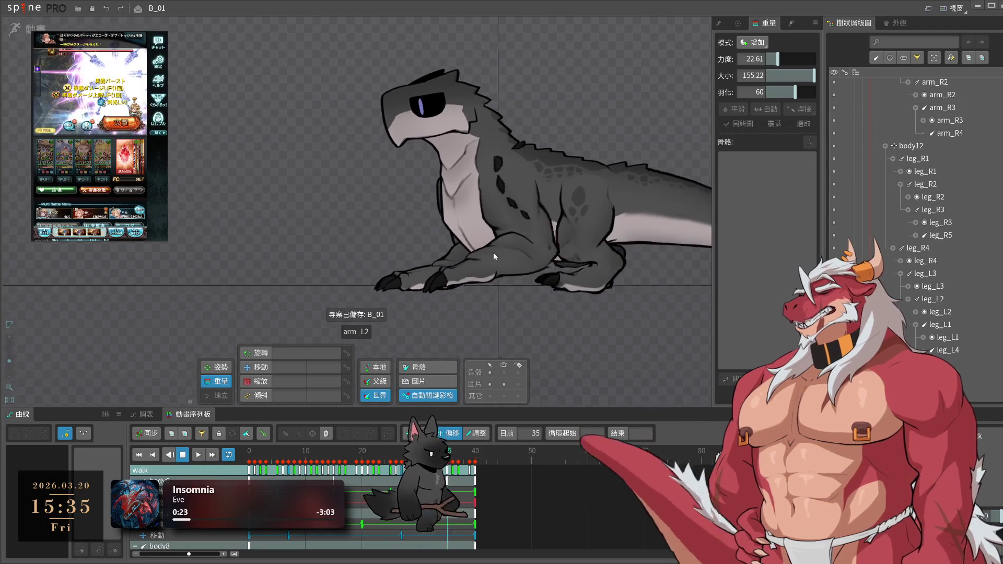
scroll(535, 237, up, 3)
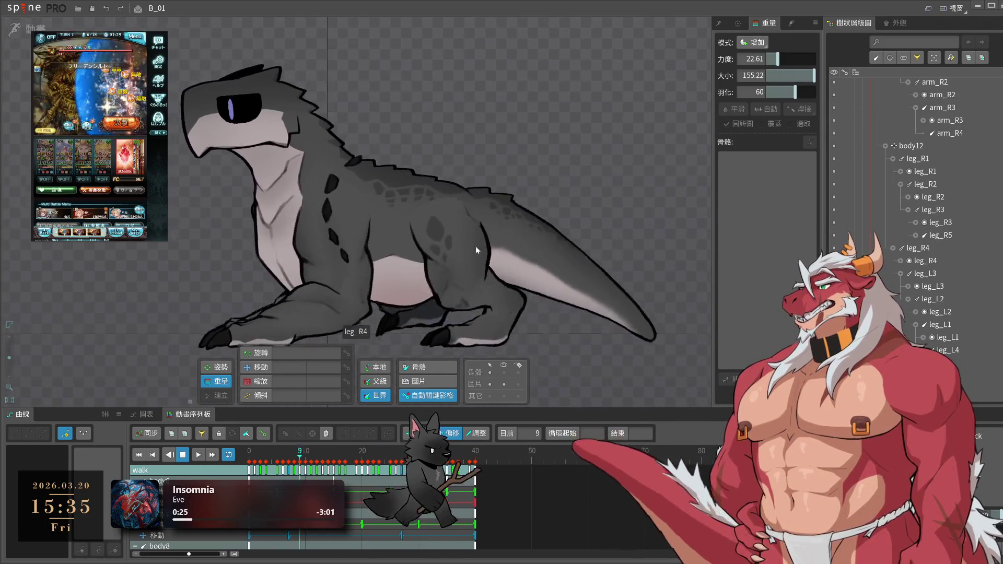
click(727, 26)
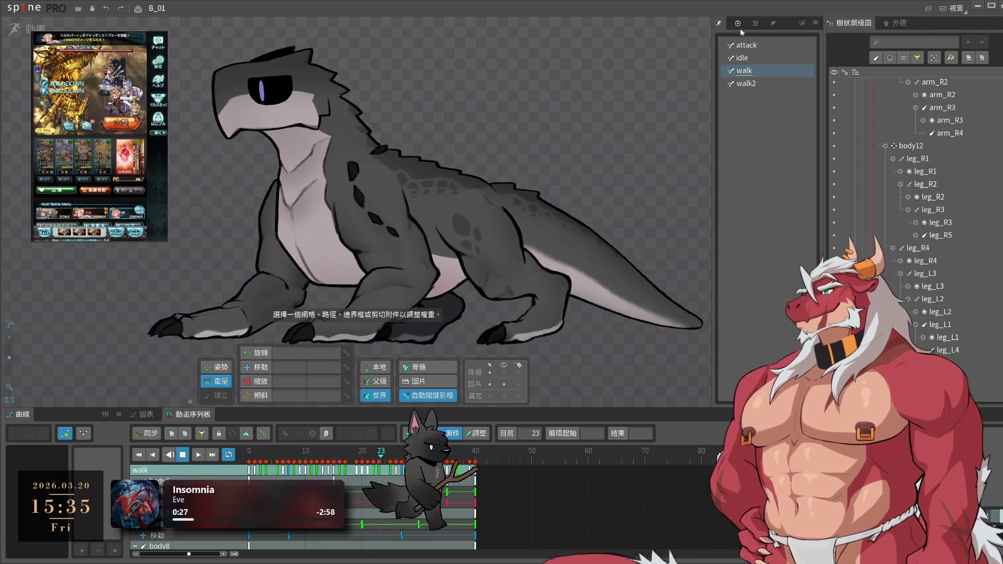
click(746, 46)
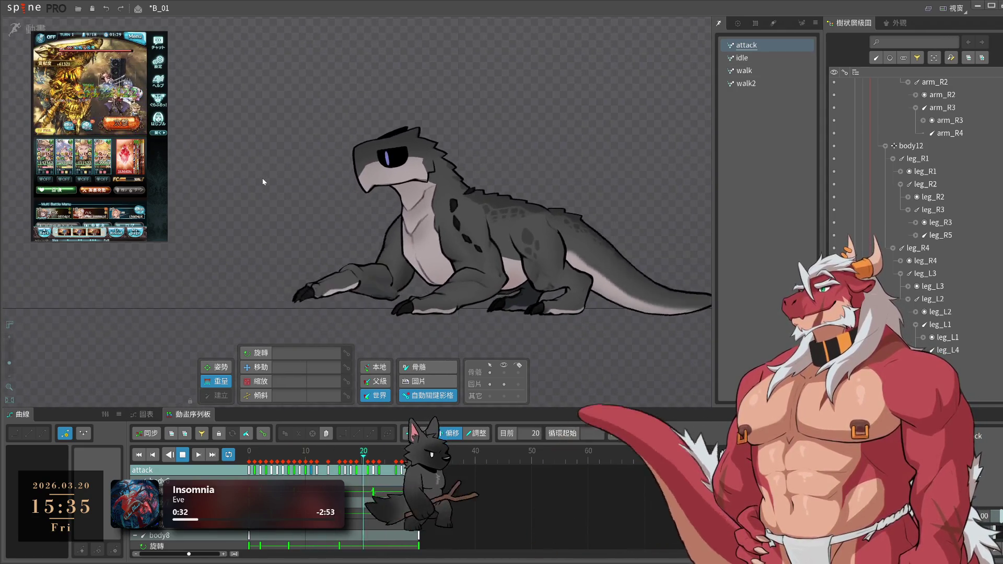
click(754, 62)
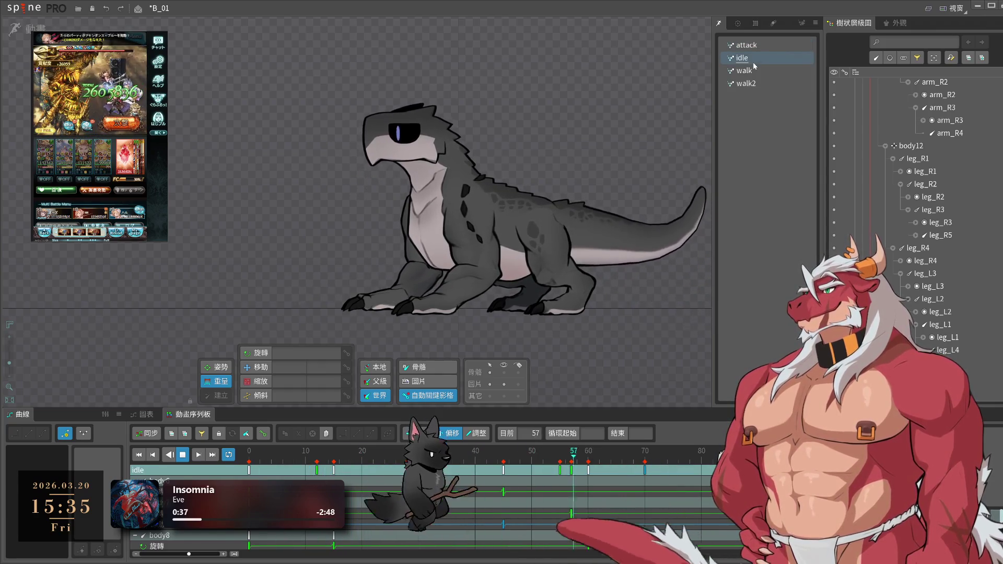
click(744, 71)
scroll(952, 140, up, 5)
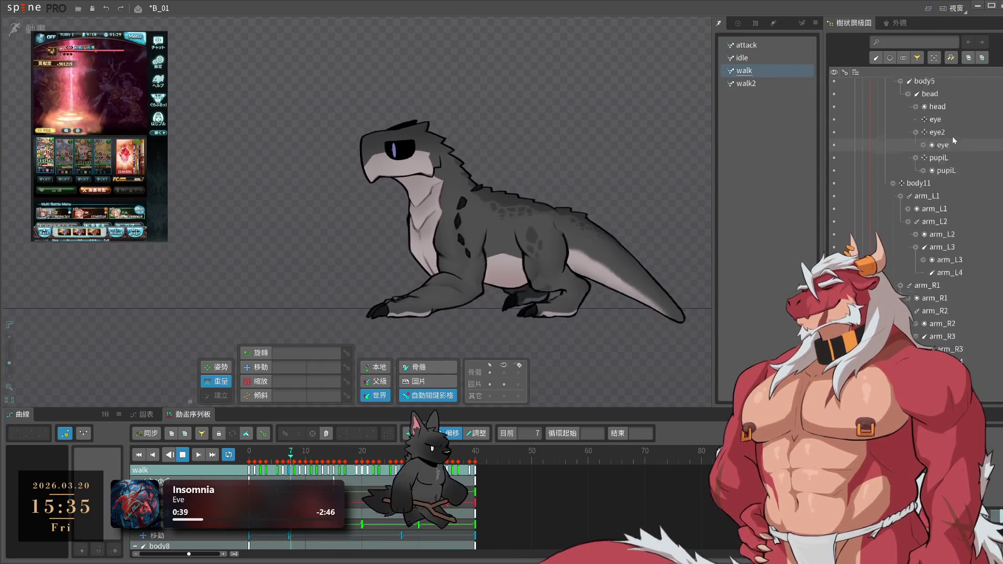
scroll(878, 90, up, 3)
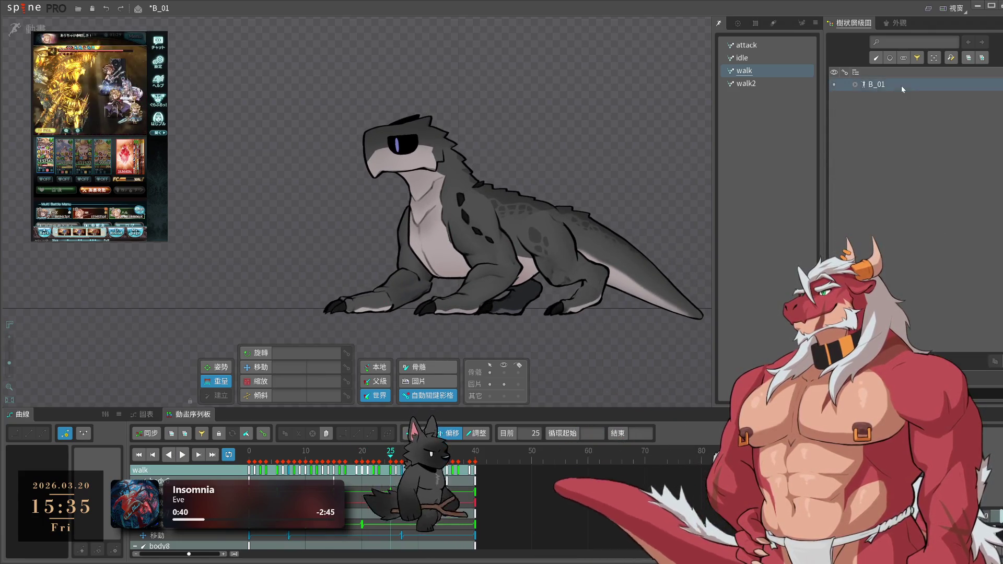
click(754, 69)
- Duplicate walk as walk3 and paste its walk keys again to extend it to about 120 frames
key(ctrl+d)
click(882, 97)
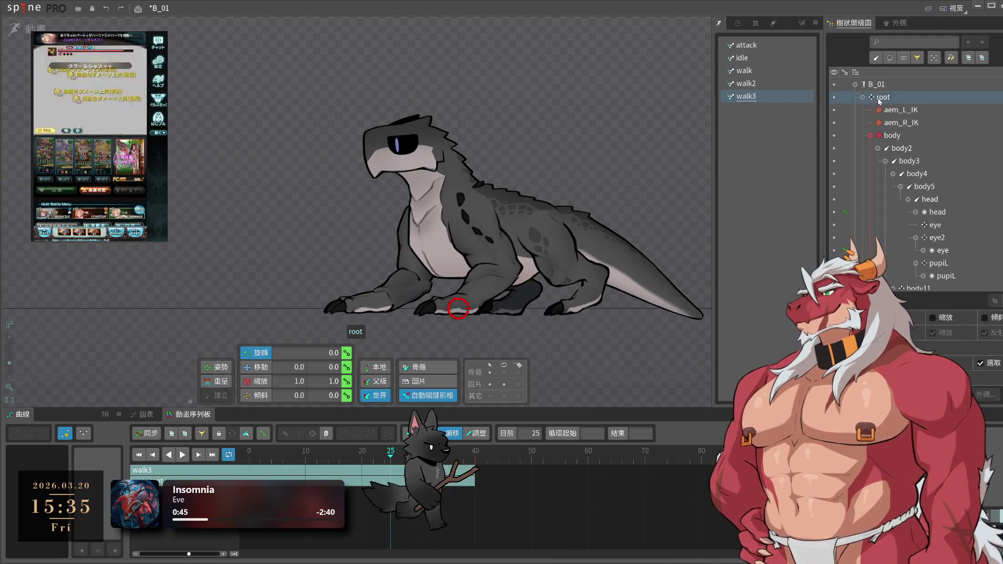
click(182, 455)
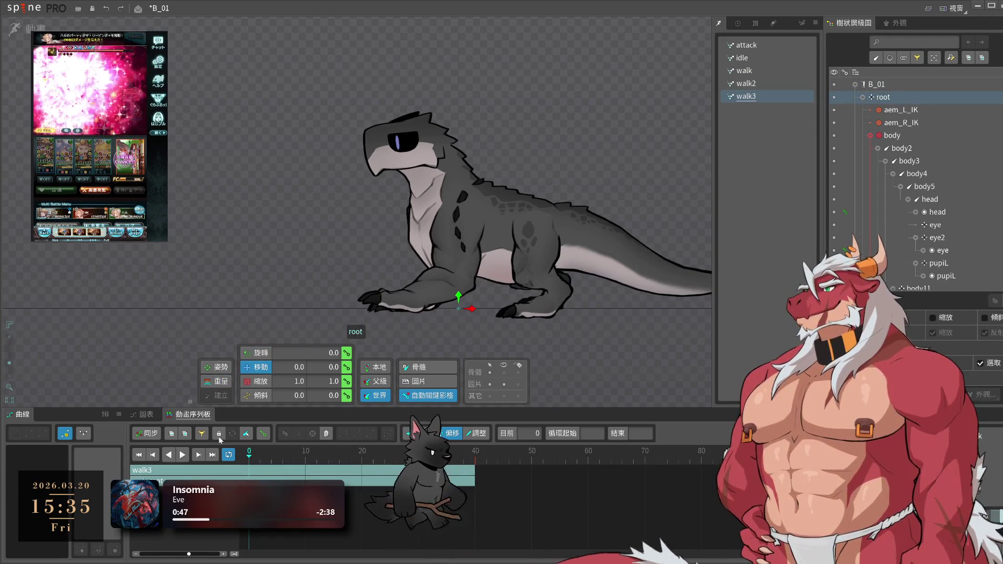
click(650, 333)
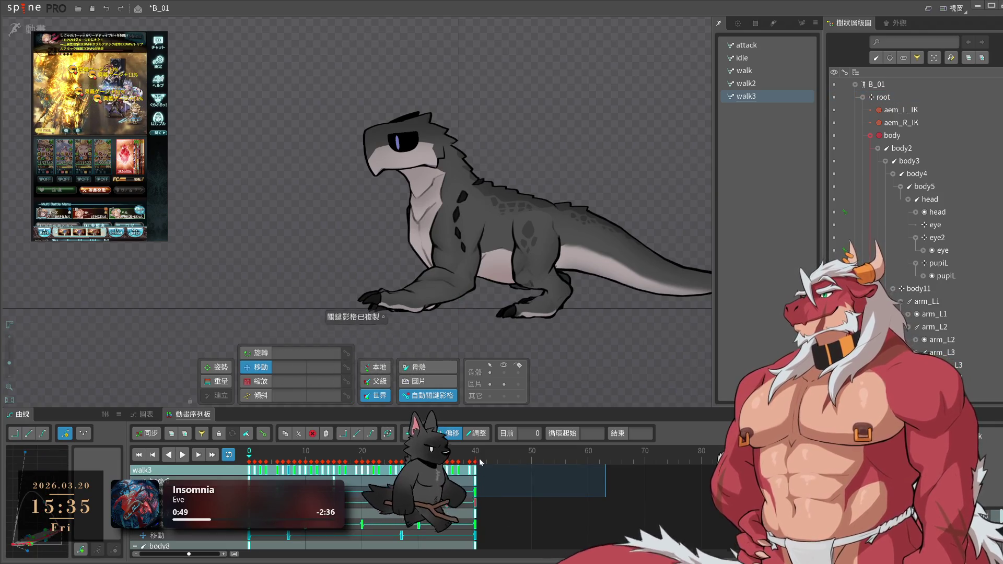
key(ctrl+v)
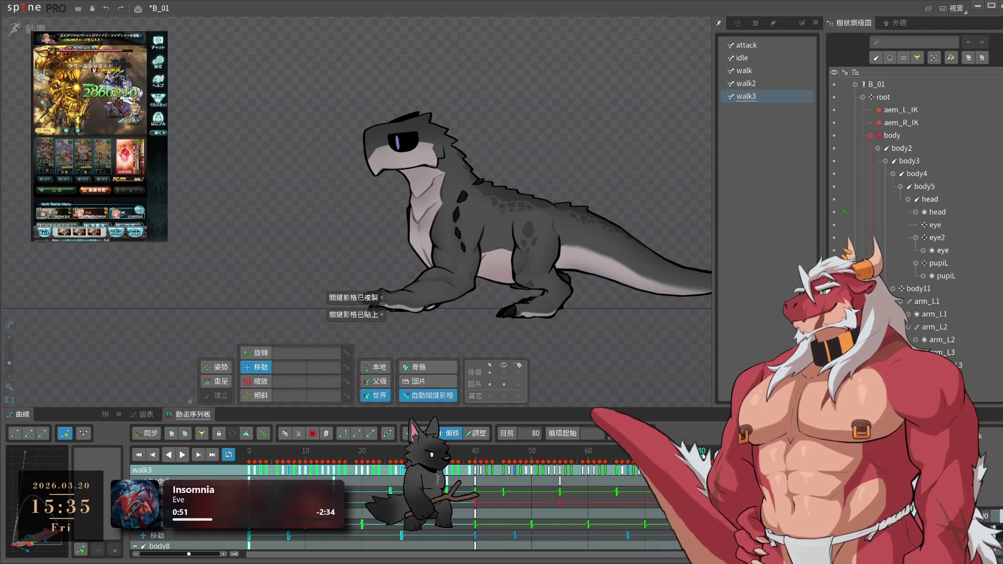
click(923, 97)
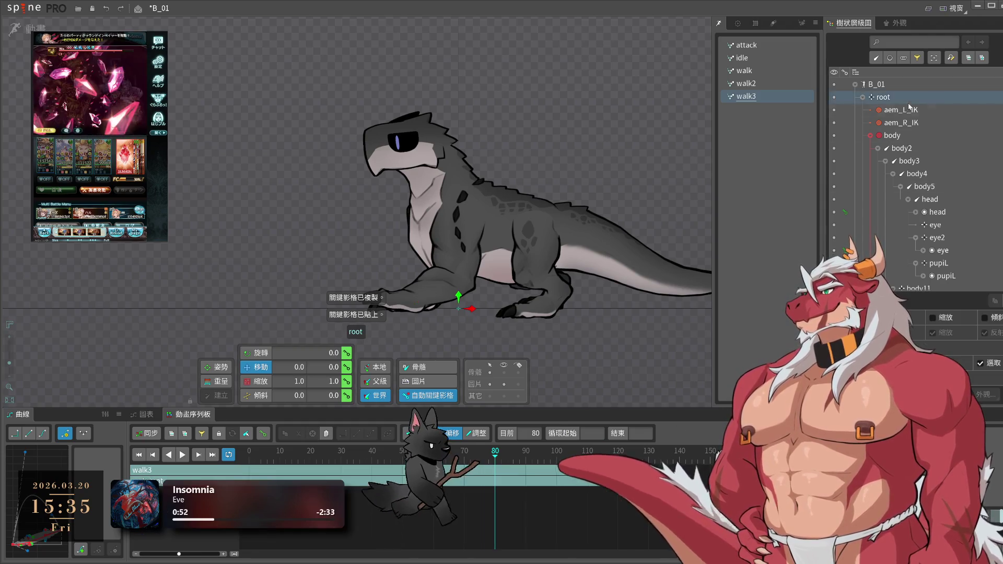
key(Home)
click(456, 252)
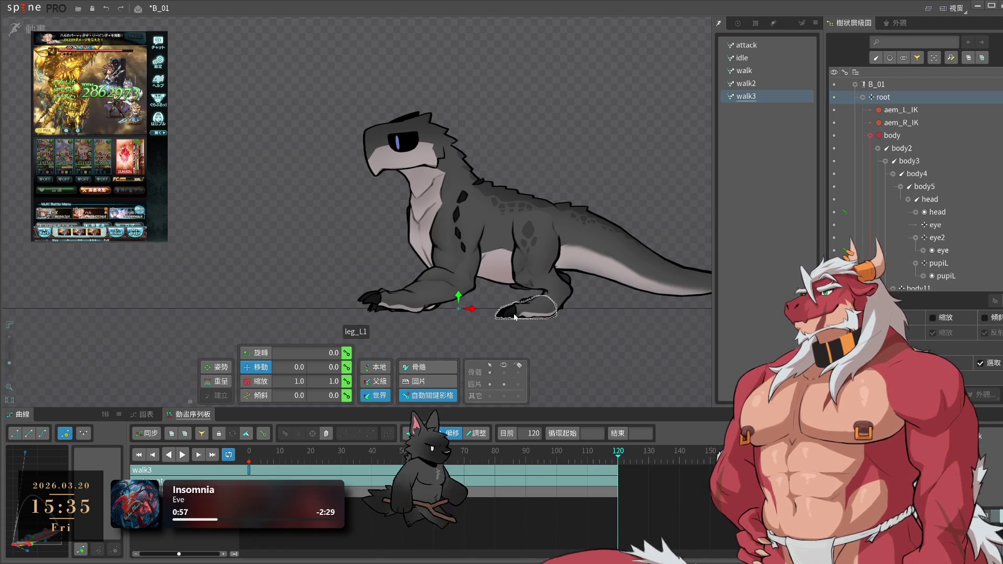
- Key the root bone far to the left at frame 120 of walk3 and preview the travel
scroll(548, 345, down, 2)
mouse_move(548, 345)
mouse_down()
mouse_move(467, 338)
mouse_move(691, 261)
mouse_move(205, 238)
mouse_up()
key(space)
key(space)
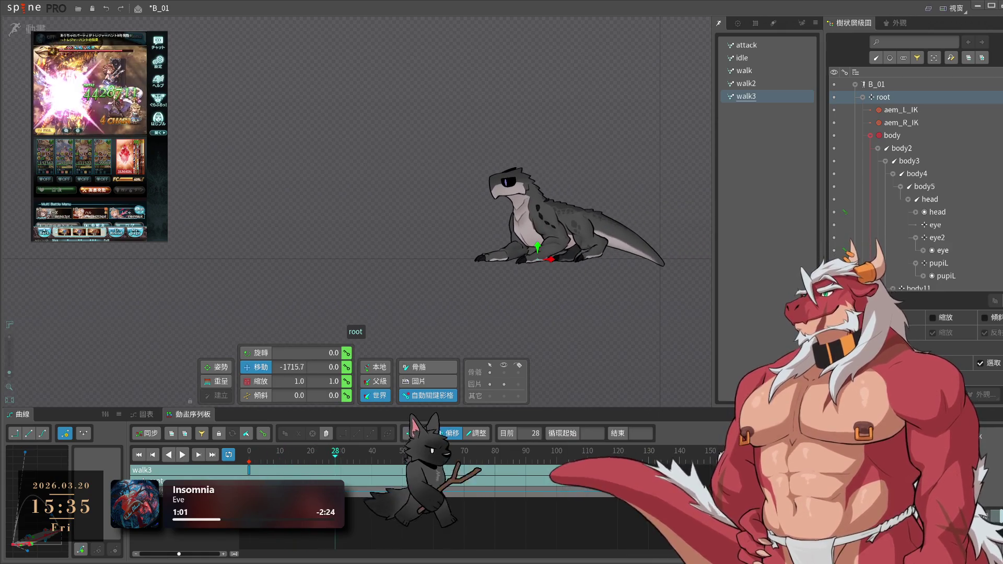
click(618, 460)
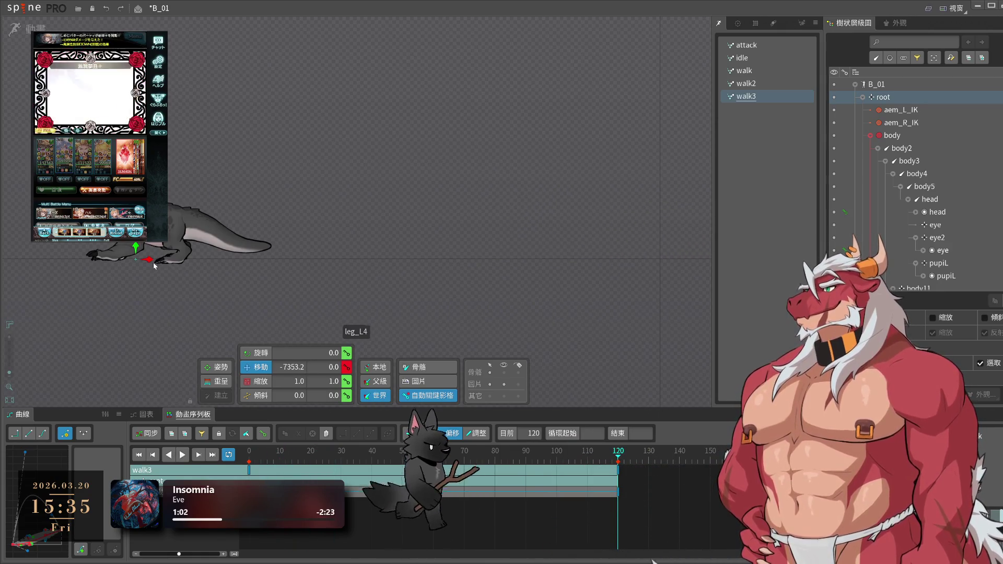
key(space)
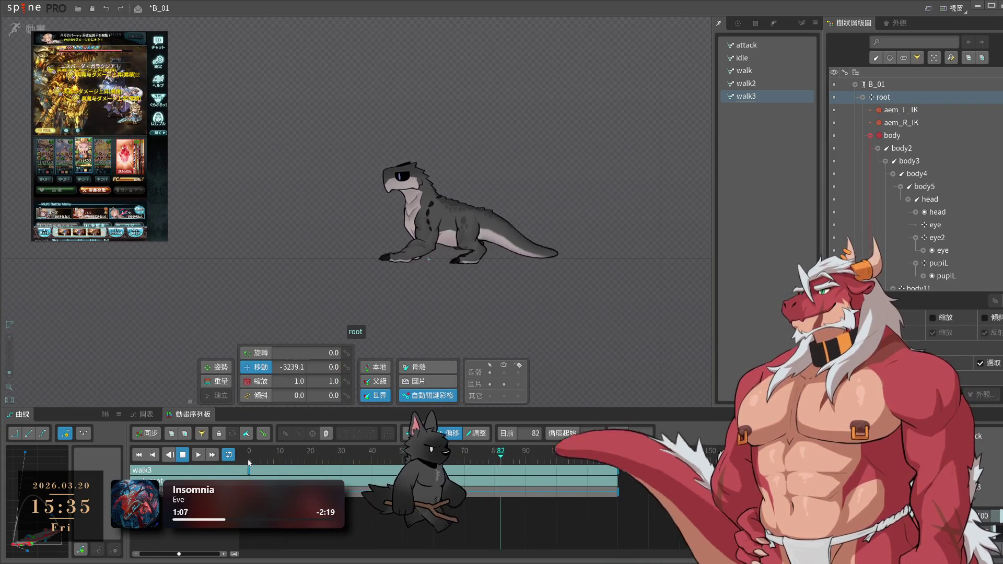
- Replay walk3 several times between frame 0 and 120 to check the lizard's travel distance
click(247, 462)
click(618, 453)
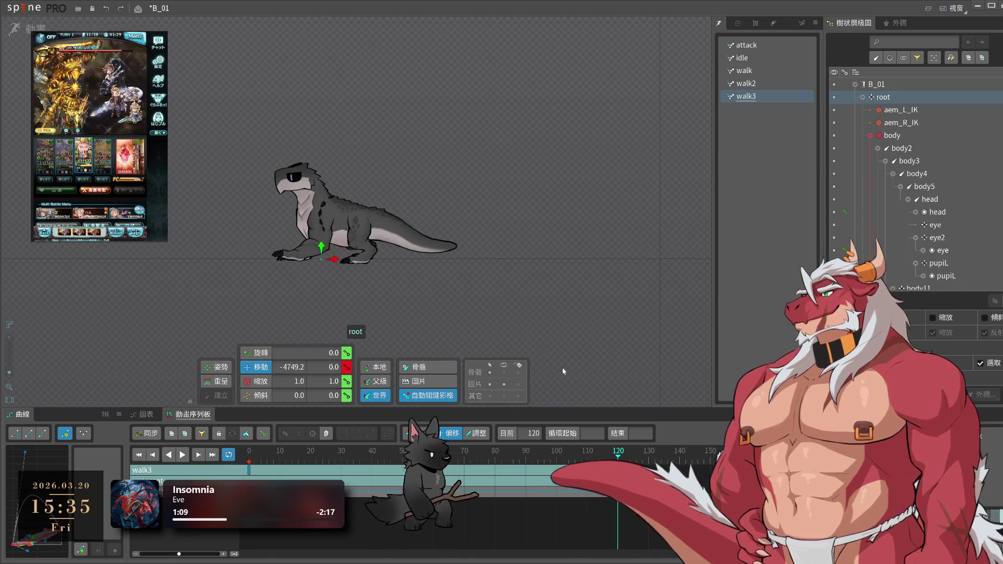
key(space)
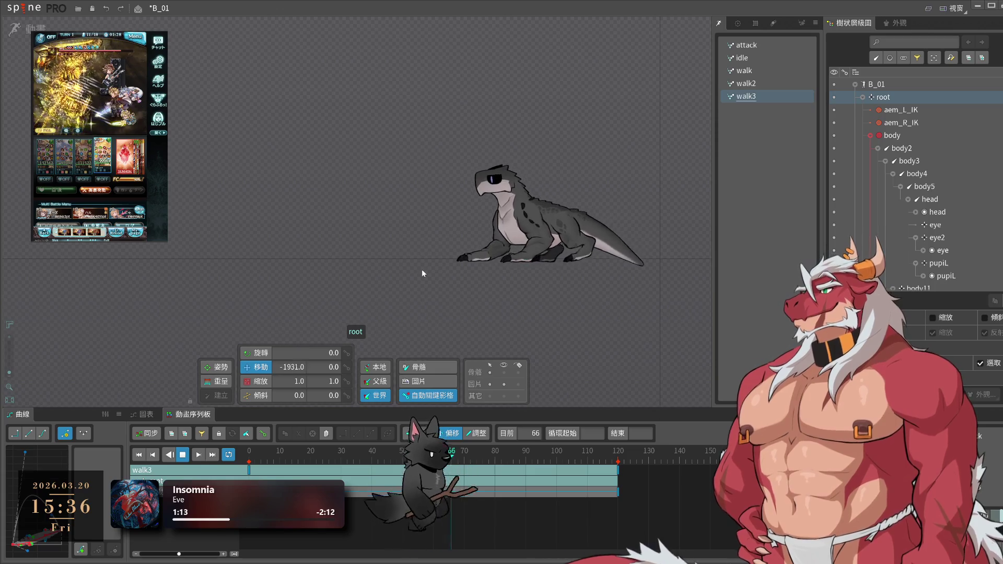
key(space)
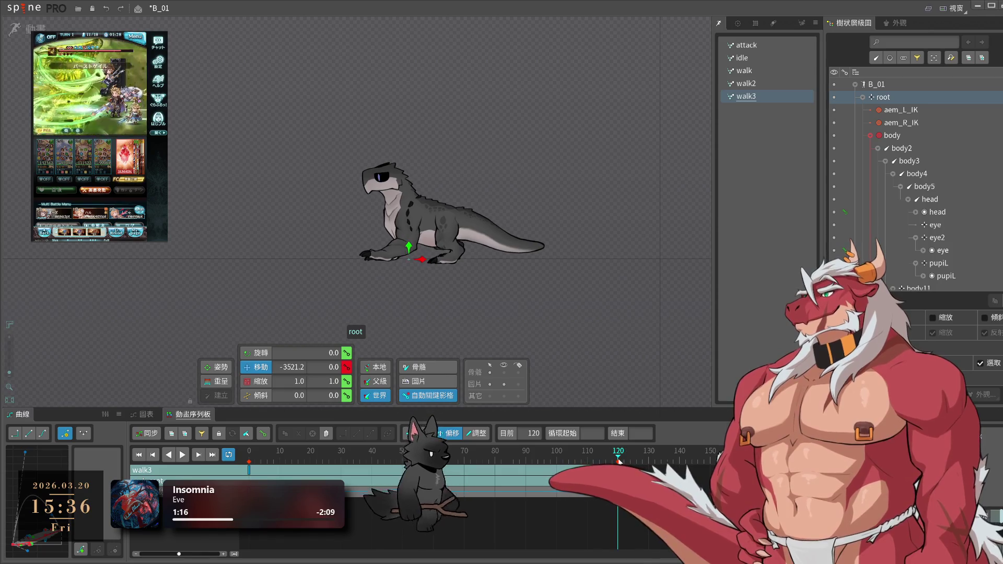
key(space)
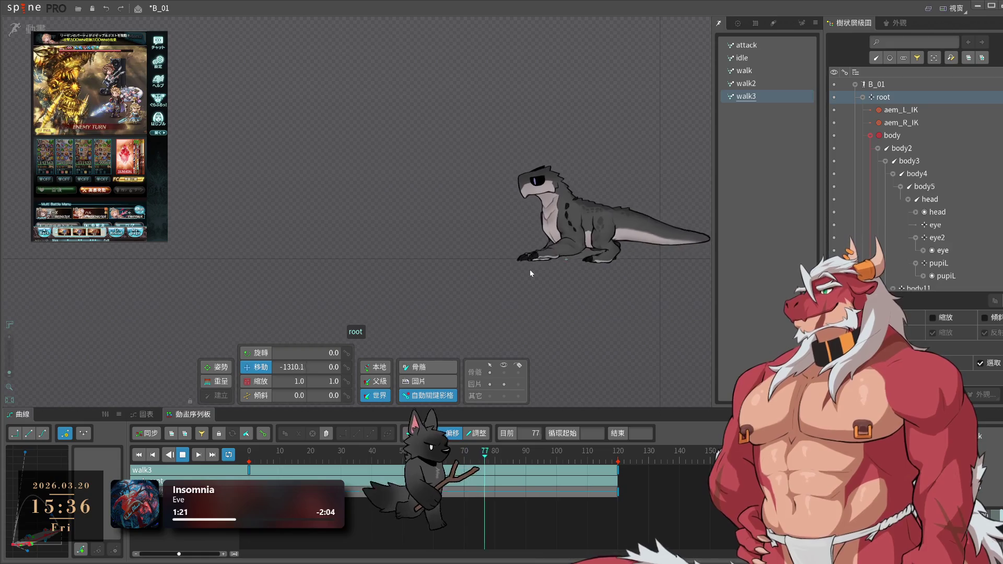
key(space)
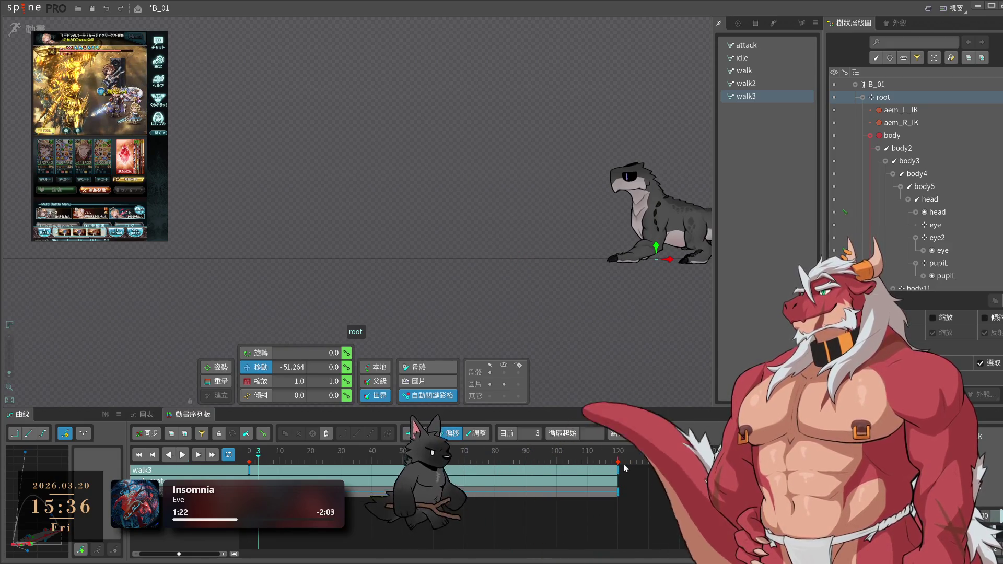
click(619, 461)
key(space)
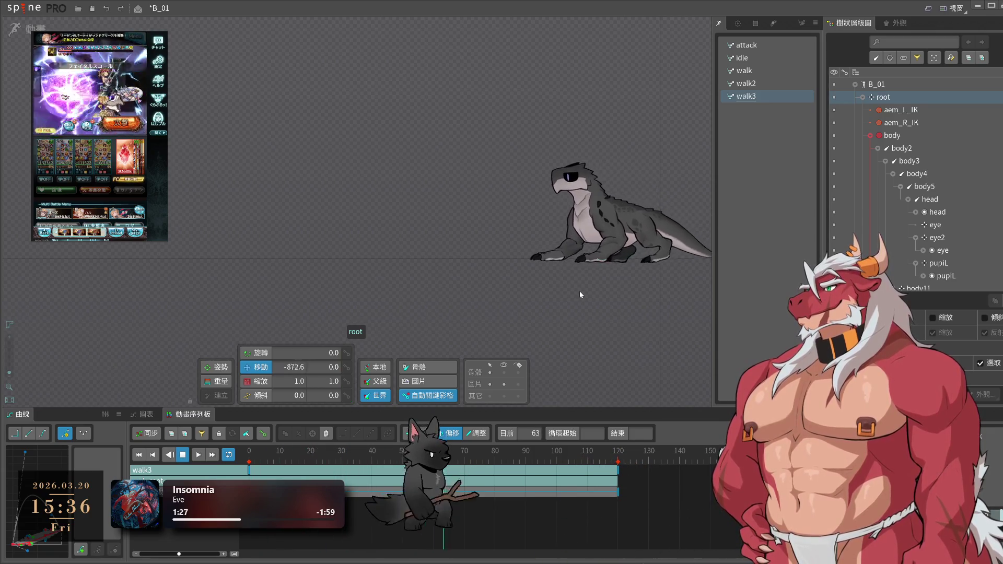
key(space)
click(619, 459)
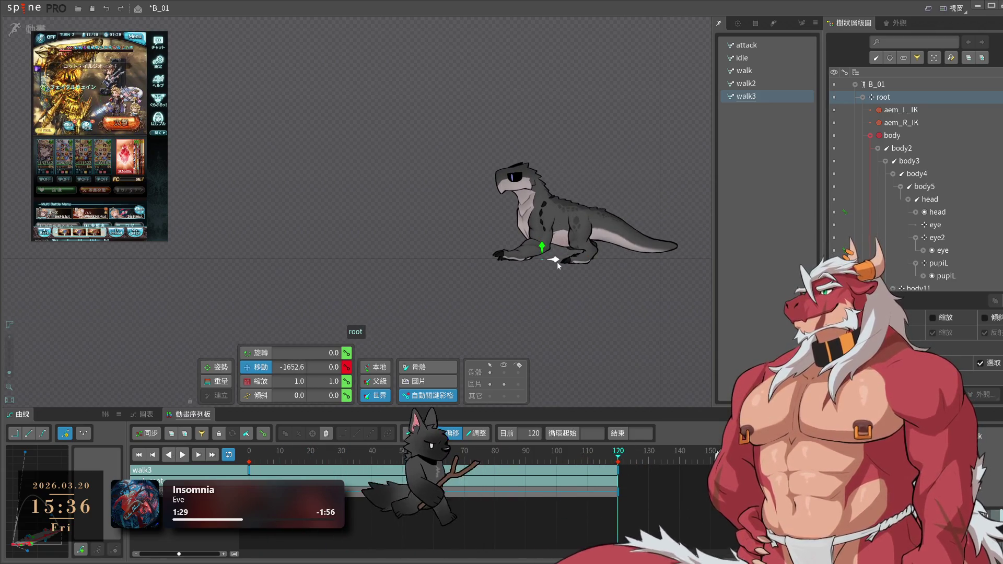
key(space)
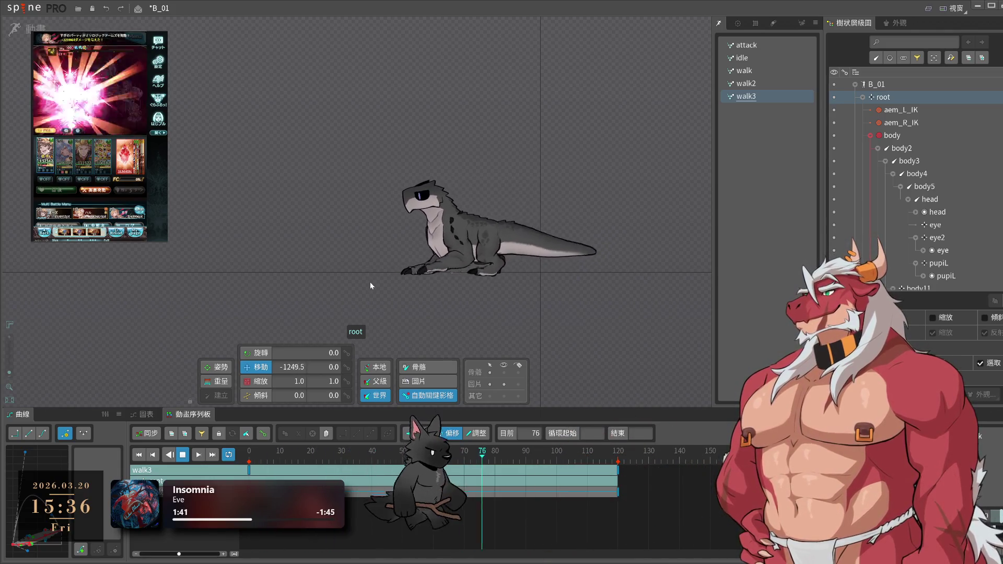
- Deselect the root bone and switch to the idle, then walk, animation
scroll(434, 266, up, 2)
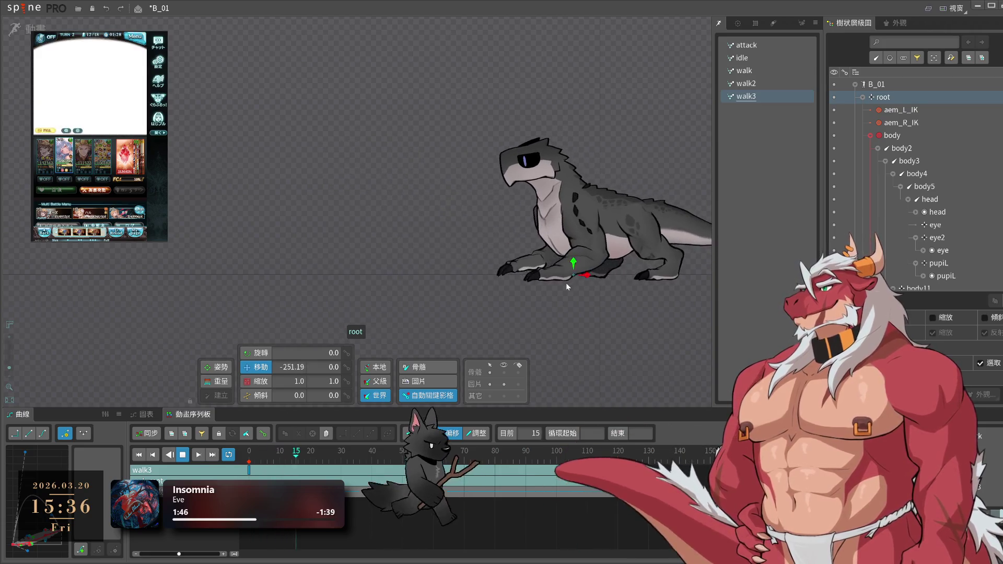
click(566, 283)
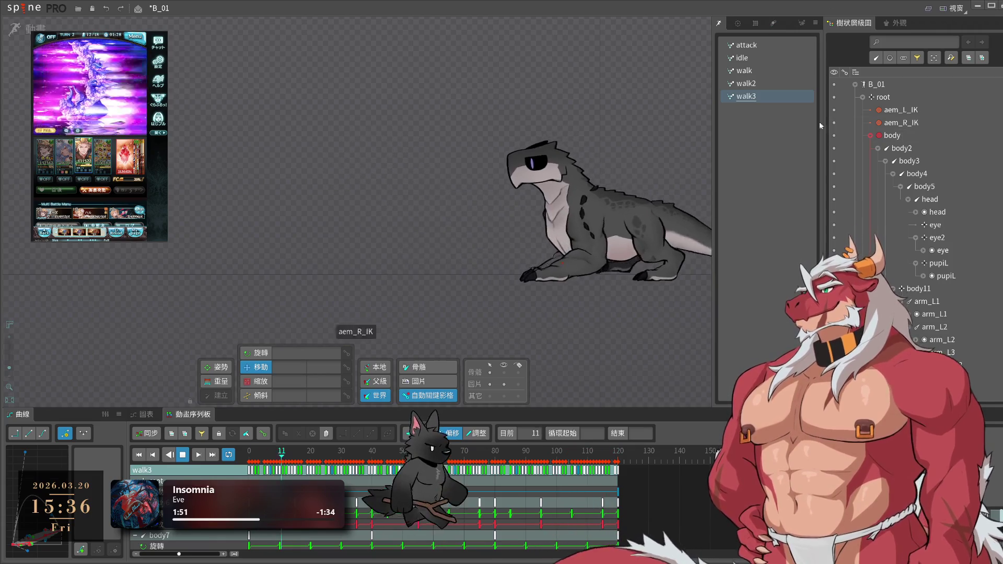
click(753, 58)
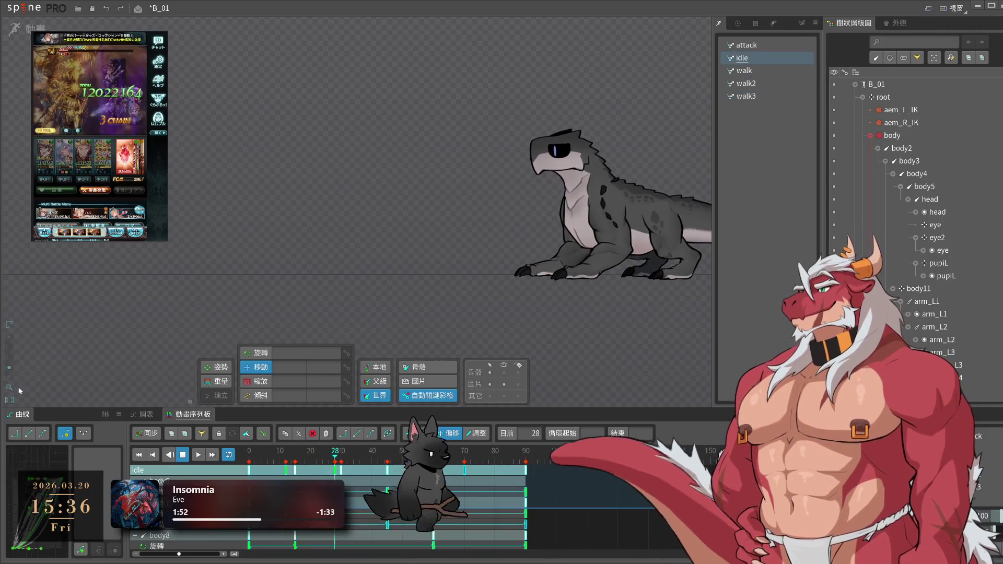
click(767, 72)
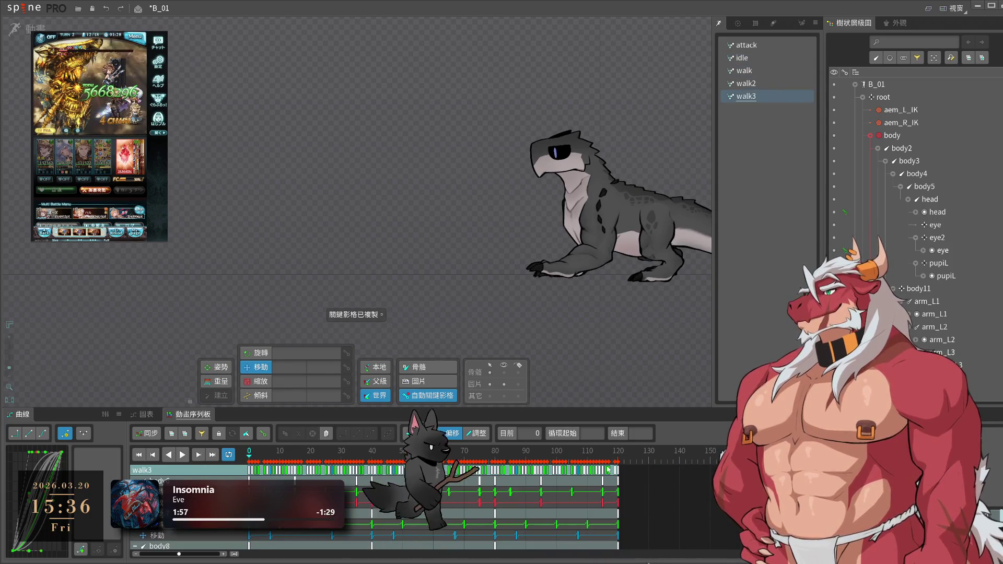
- Paste the copied keys at frame 120 and play back the extended animation
click(619, 459)
key(ctrl+v)
key(space)
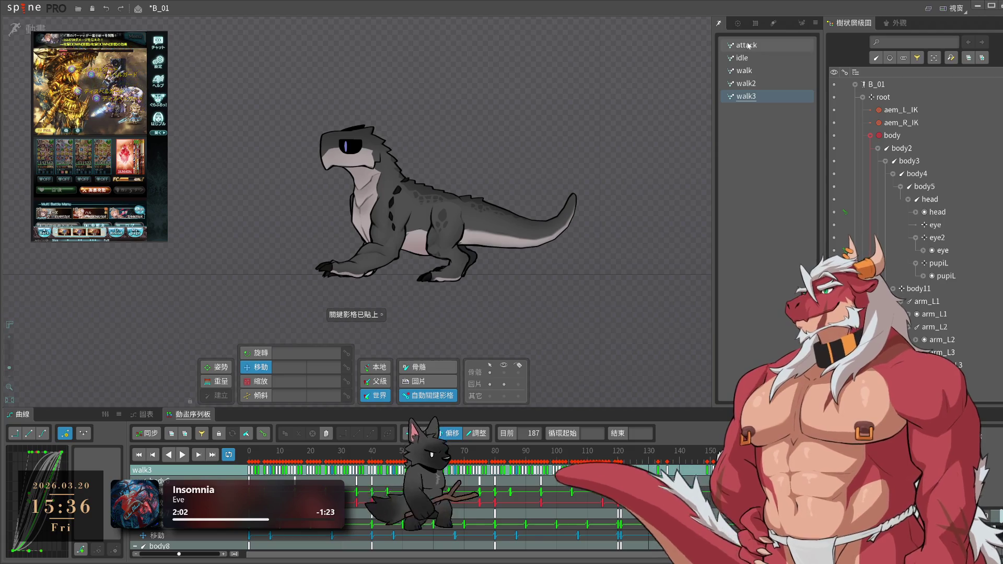
- Bring over the arm IK keys from idle and paste them into walk3 at frame 120
click(766, 59)
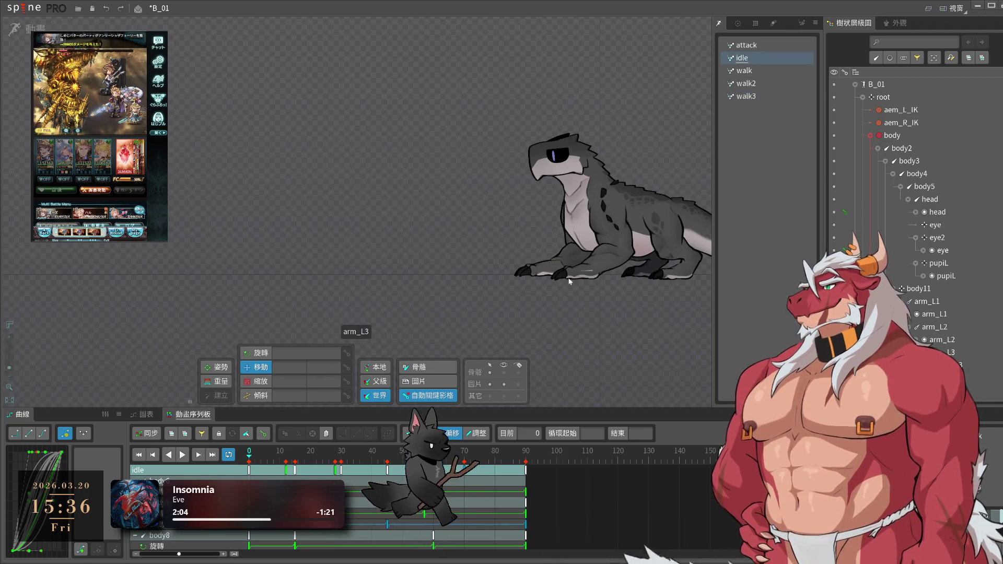
key(ctrl+z)
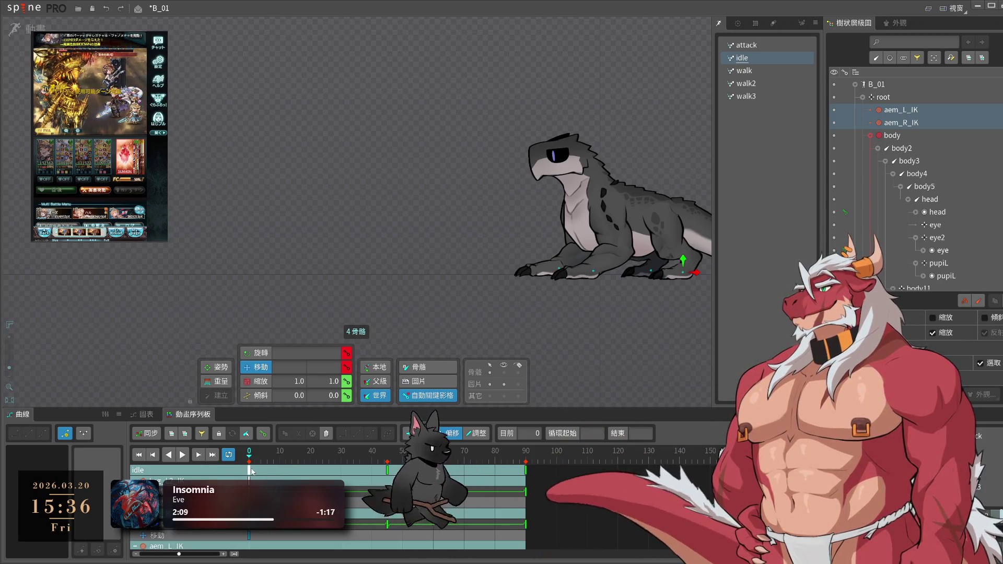
scroll(245, 536, down, 3)
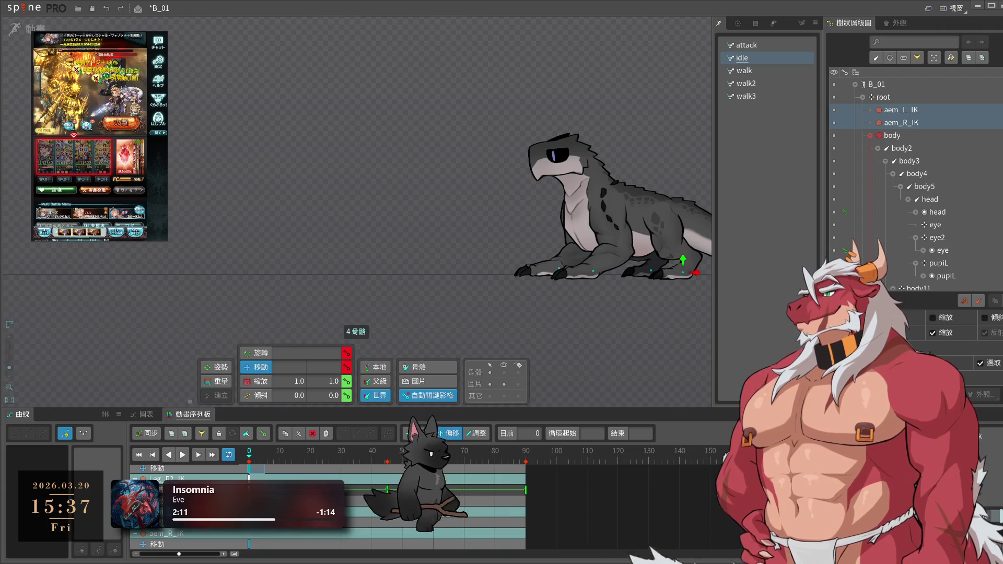
click(760, 97)
click(618, 453)
key(ctrl+v)
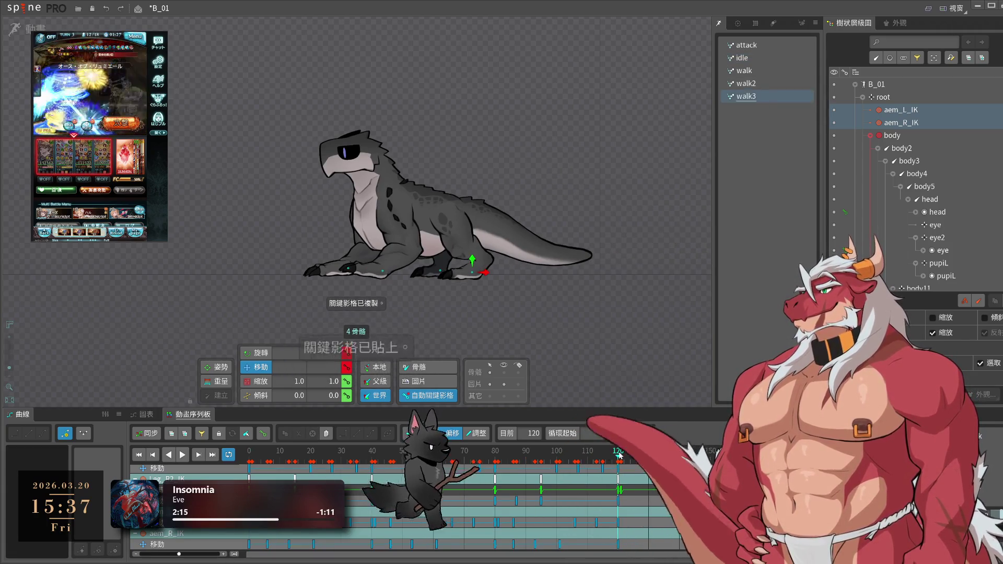
- Check walk3's pose around frame 120, select arm_L3, then return to the idle animation
drag(622, 456, 629, 476)
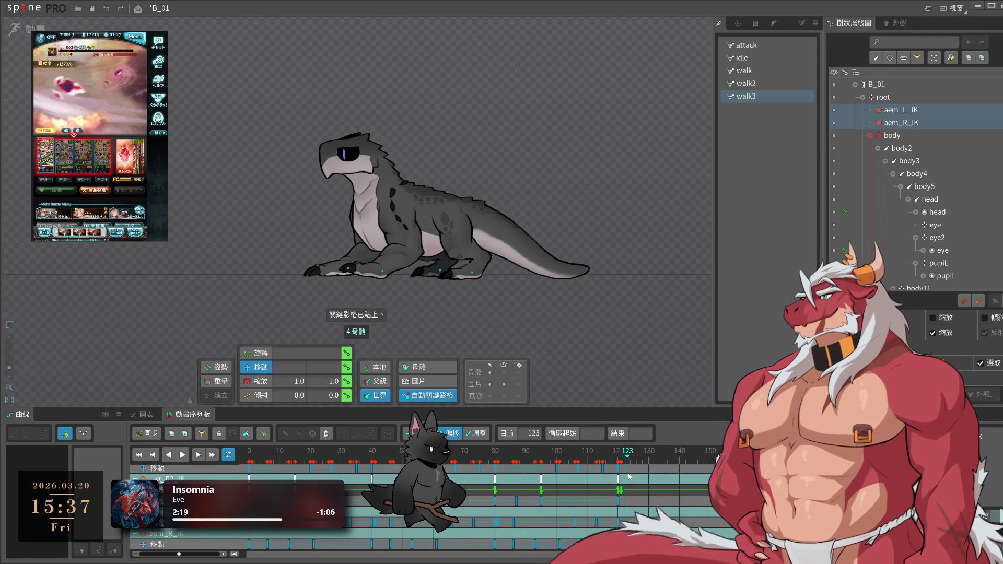
click(618, 453)
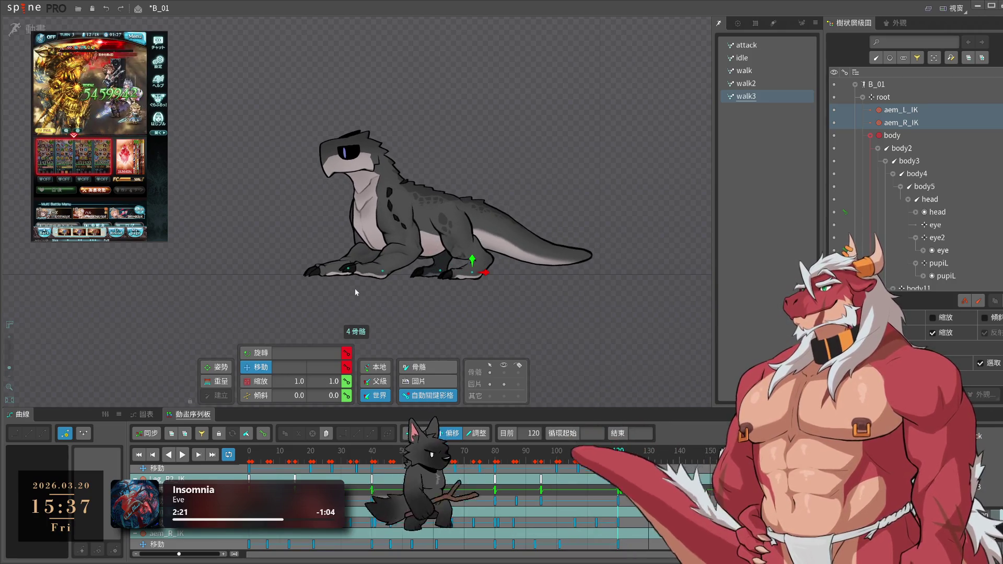
click(380, 272)
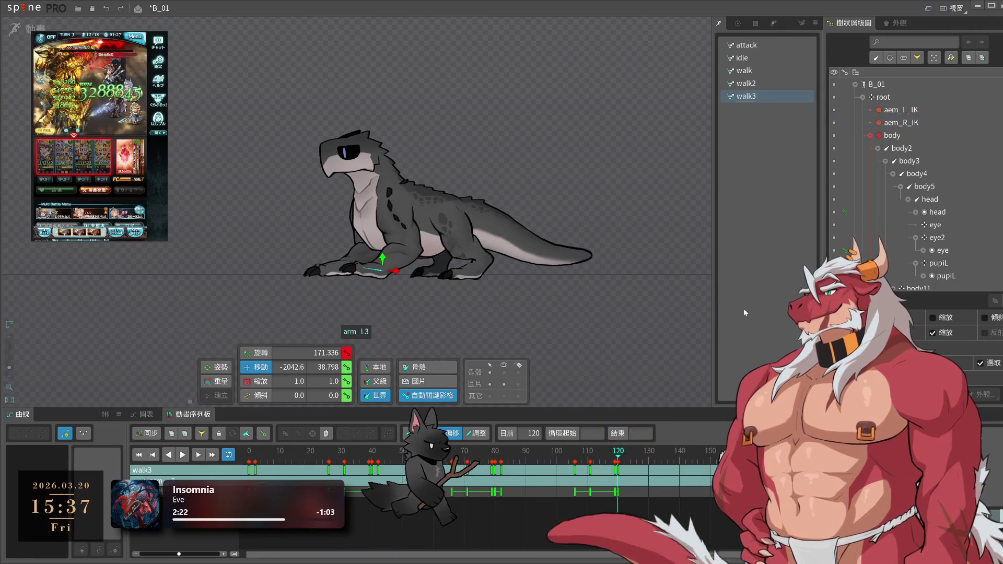
click(760, 45)
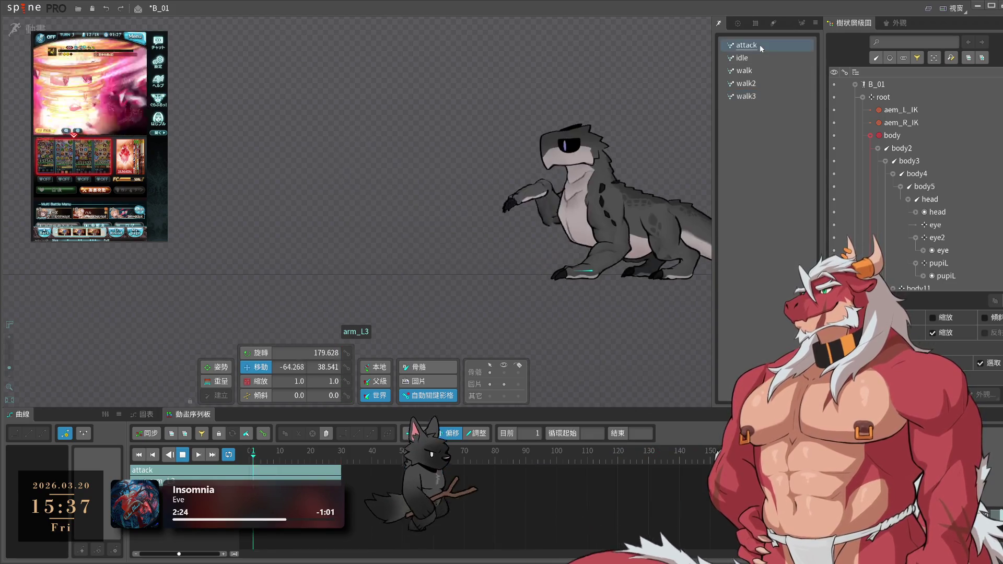
click(752, 58)
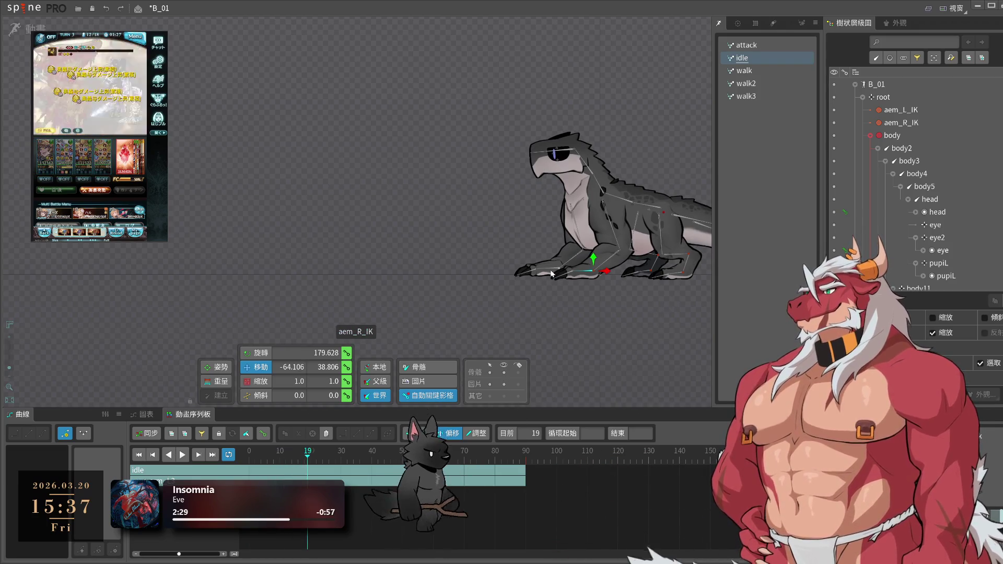
scroll(545, 271, up, 2)
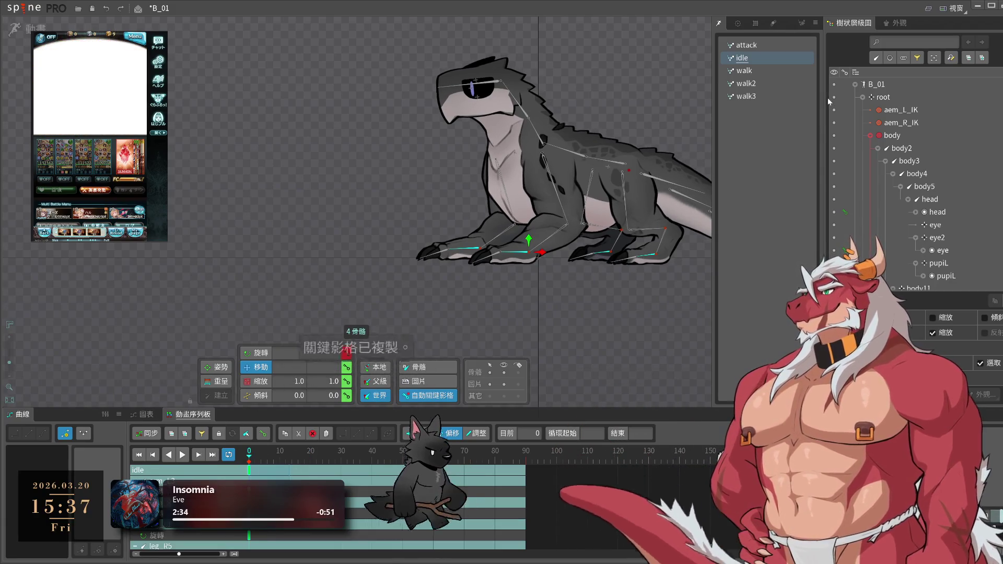
- Paste the copied keys into walk3 around frames 119–121 and play it back
click(751, 70)
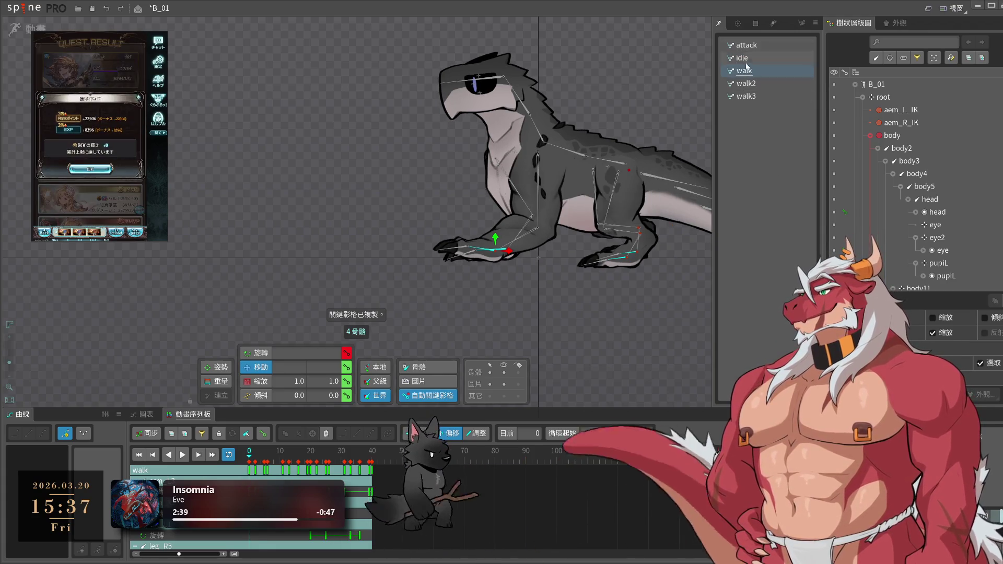
click(746, 96)
click(621, 459)
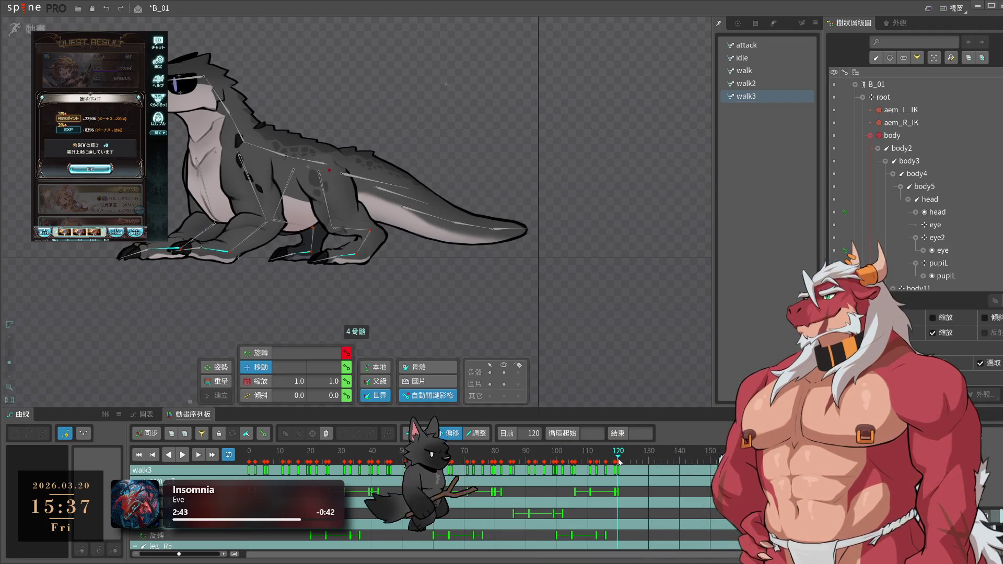
drag(622, 462, 621, 460)
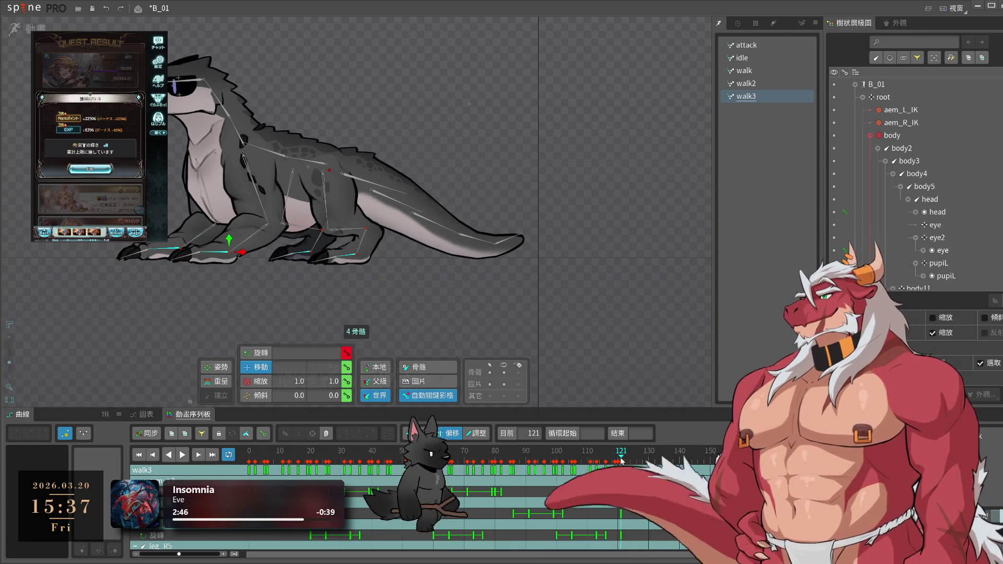
key(ctrl+v)
key(space)
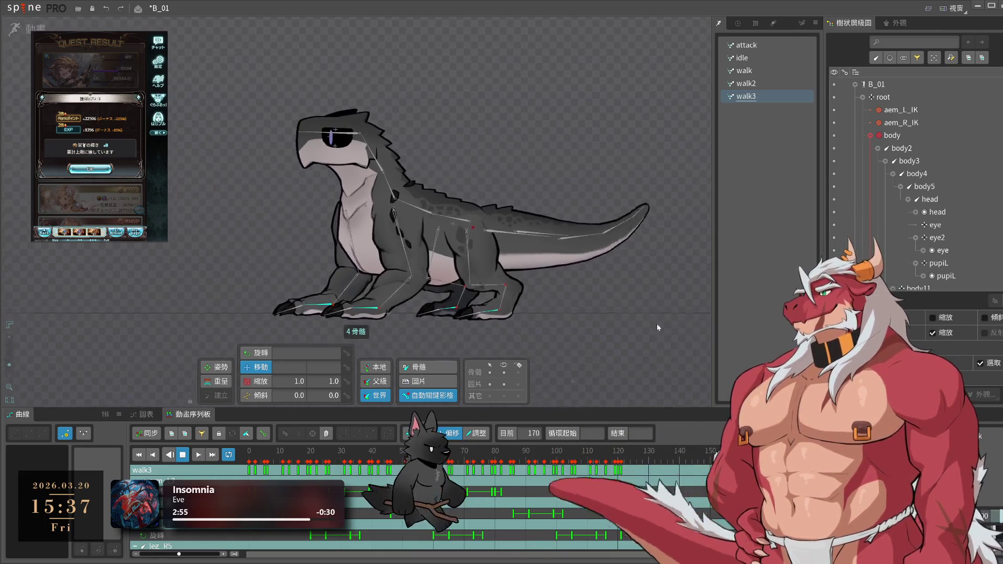
- Clear the selection, stop playback, and copy the attack animation's keyframes
click(471, 321)
scroll(472, 322, down, 2)
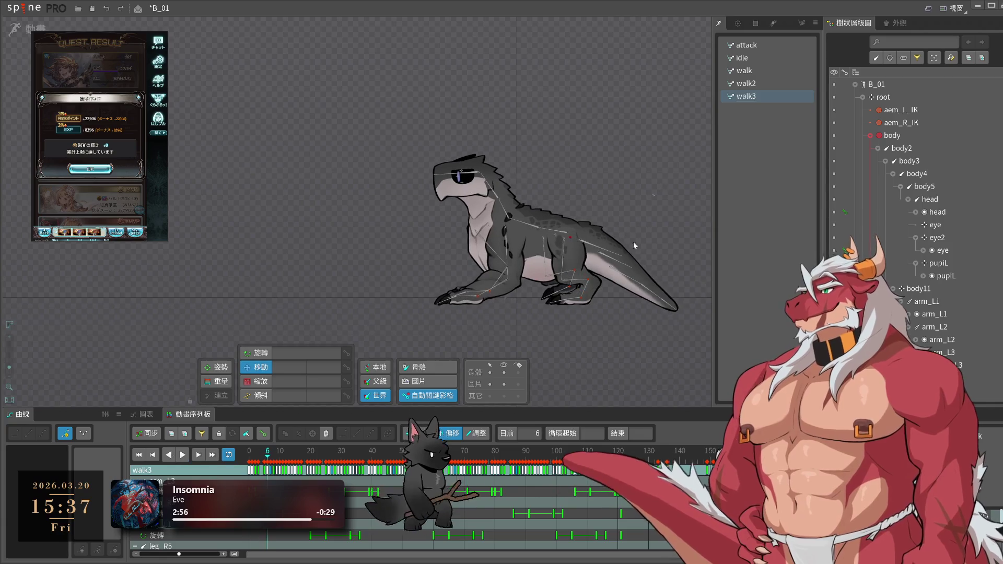
key(space)
click(763, 46)
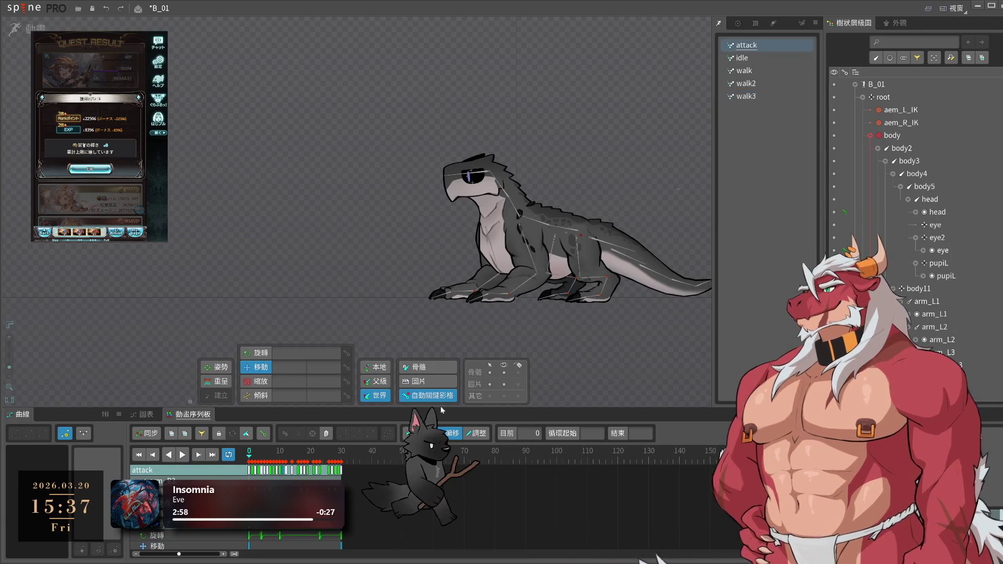
key(ctrl+c)
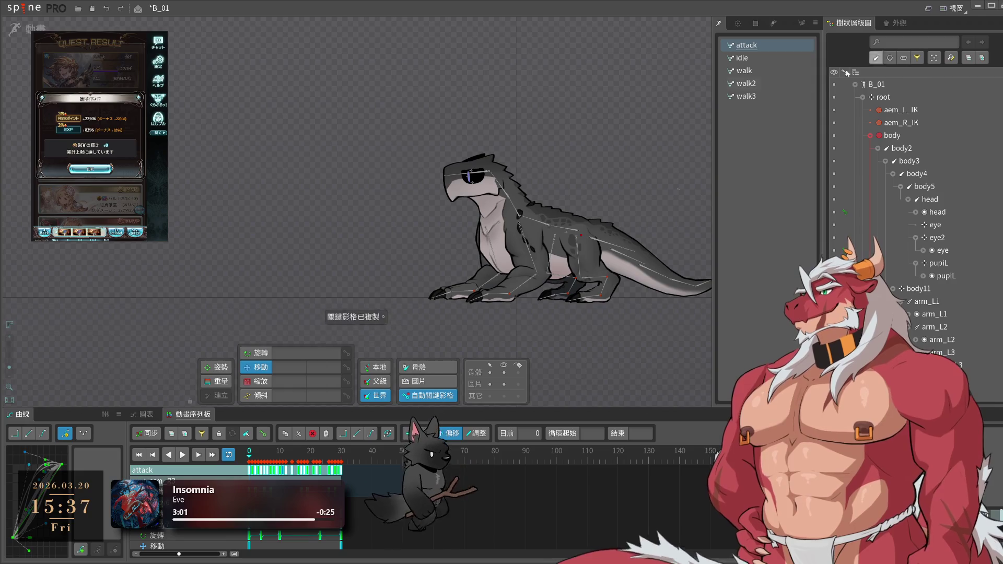
- Paste the attack keys into walk3, then paste them again at frame 212
click(758, 96)
key(ctrl+v)
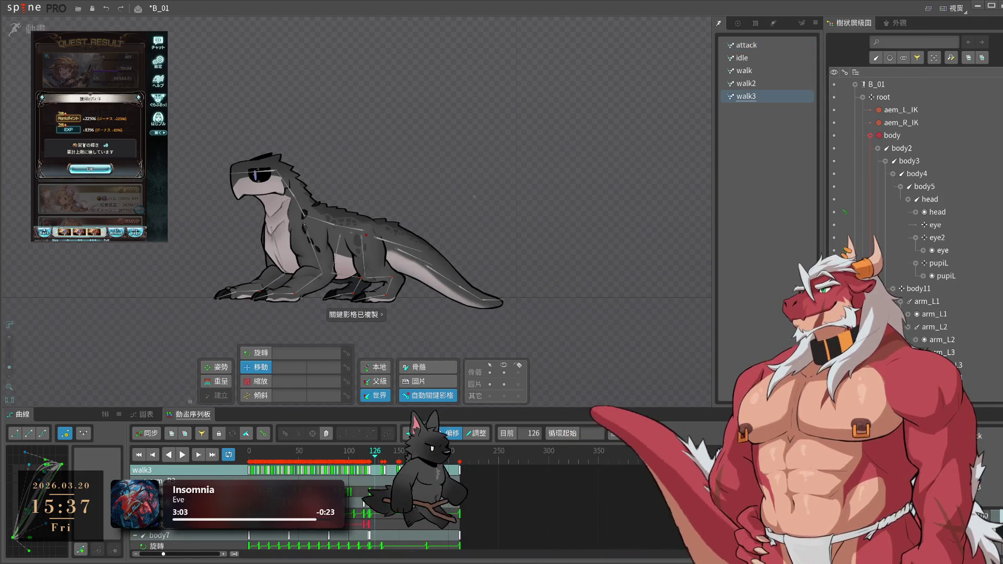
click(605, 459)
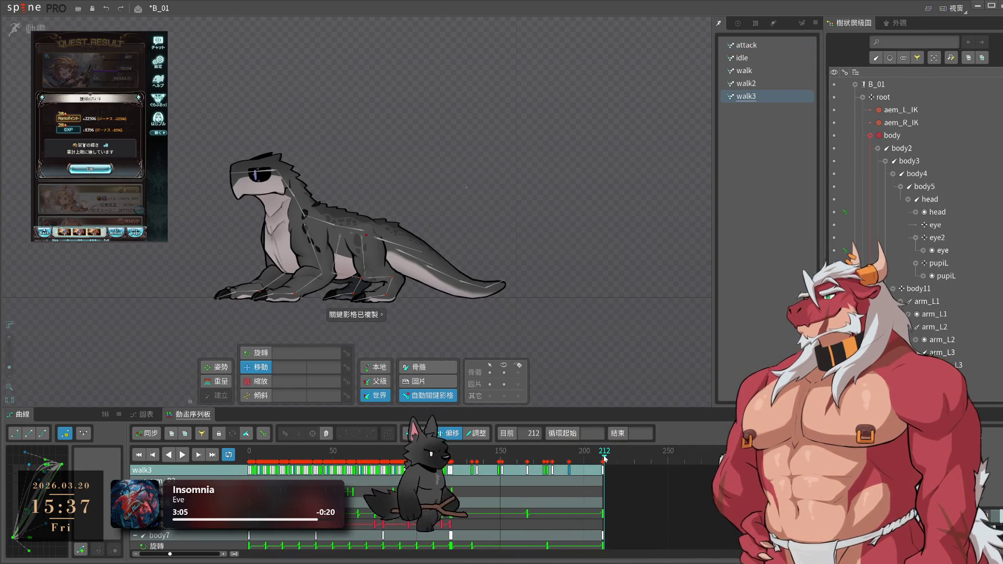
key(ctrl+v)
drag(604, 459, 587, 461)
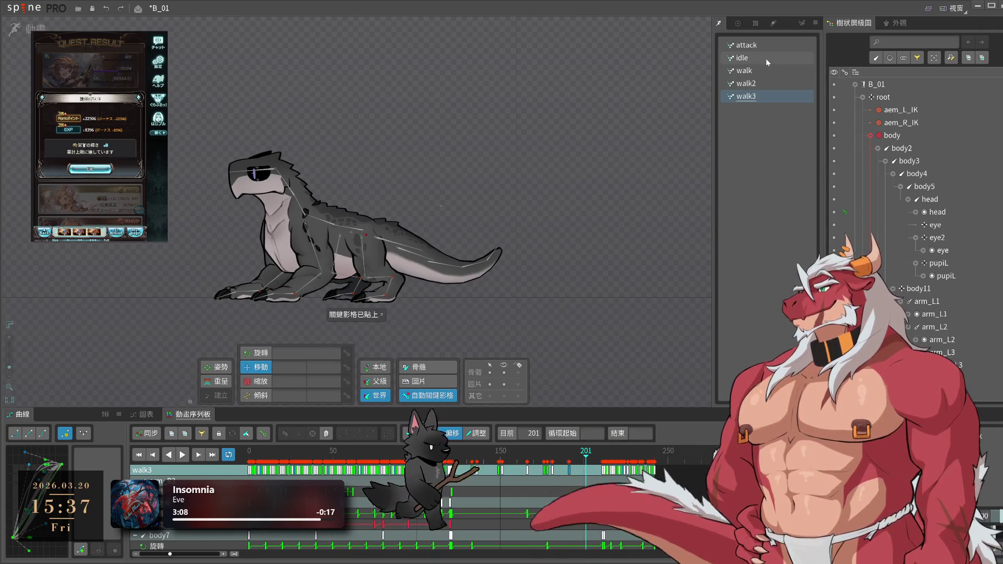
- Copy idle's keys from frames 90–142 and paste them into walk3 at frame 242
click(766, 59)
drag(487, 497, 401, 467)
key(ctrl+c)
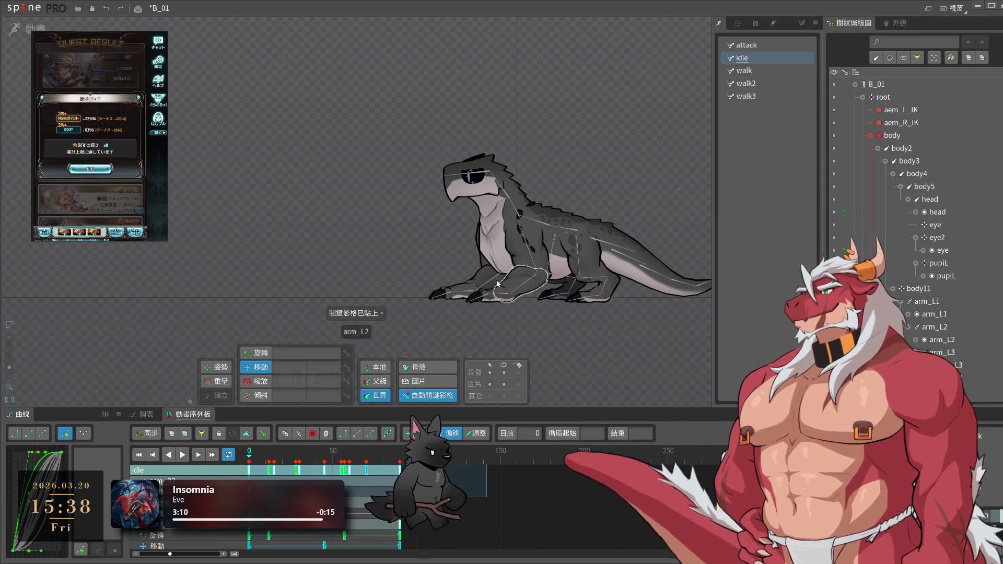
click(746, 96)
click(655, 454)
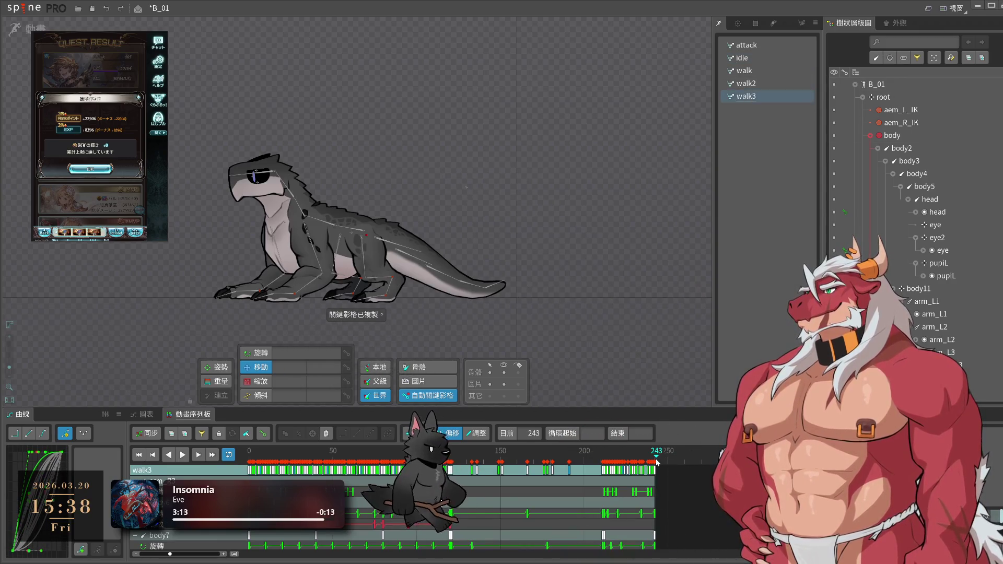
key(ctrl+v)
key(space)
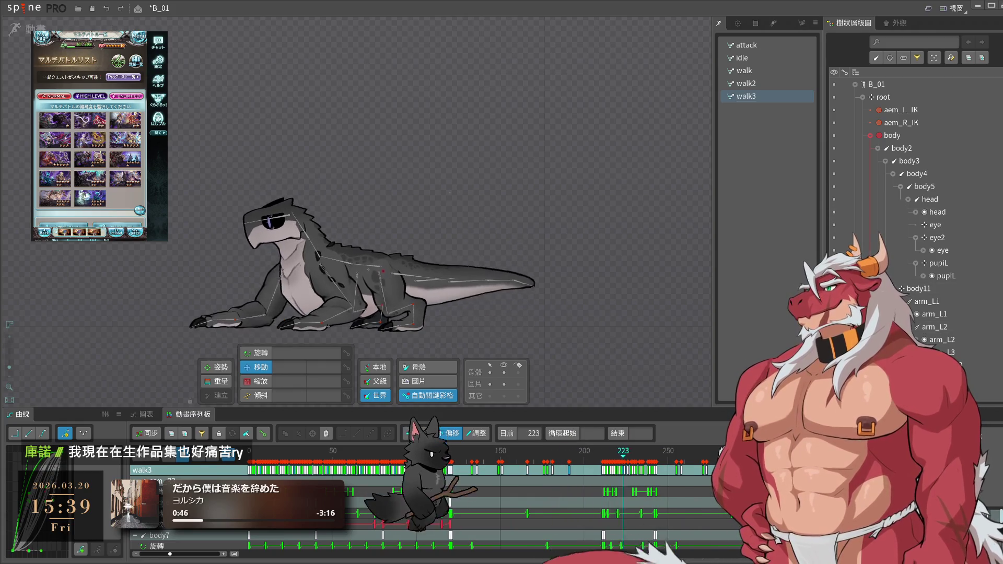
scroll(616, 333, up, 2)
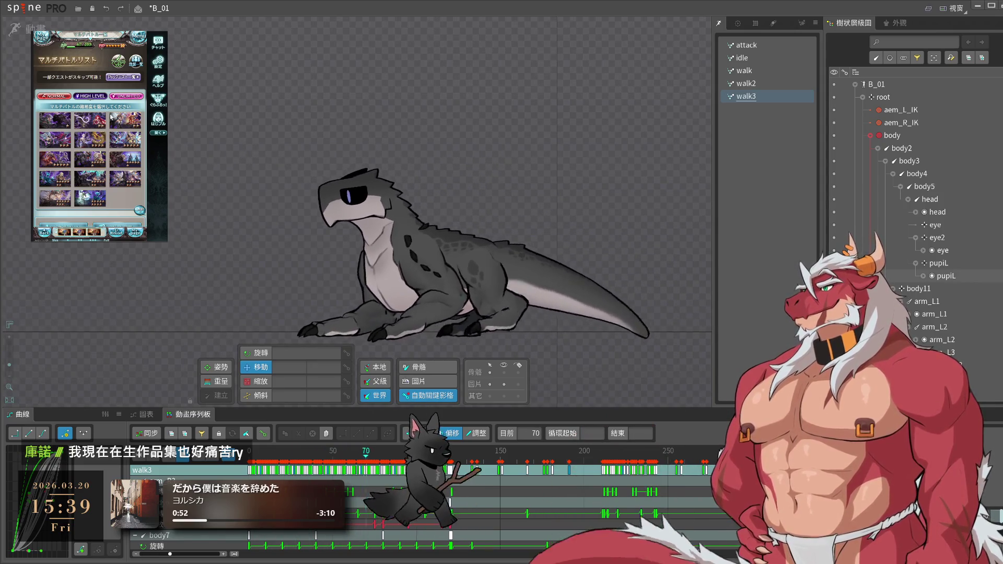
click(60, 163)
click(90, 204)
click(127, 140)
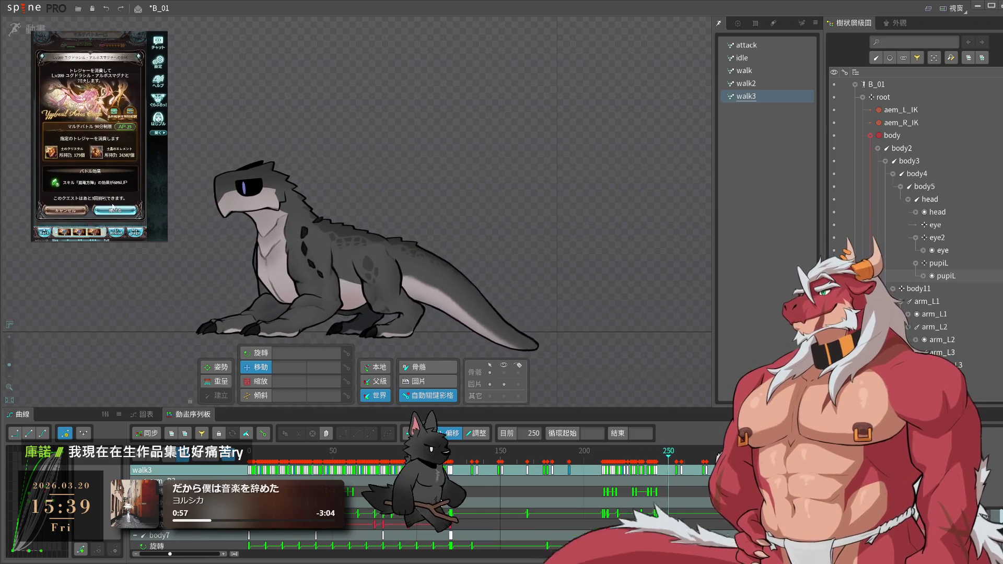
click(114, 211)
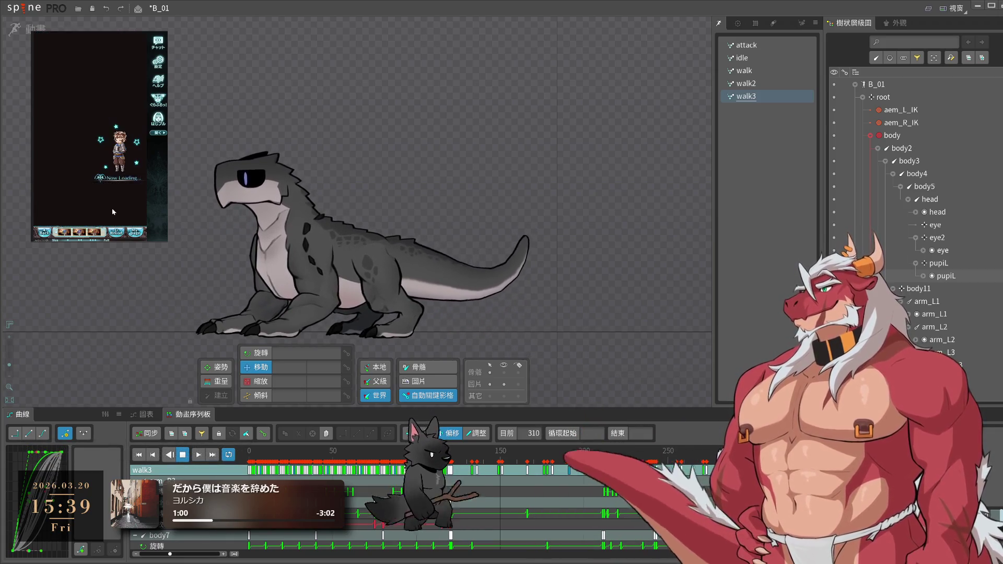
click(113, 211)
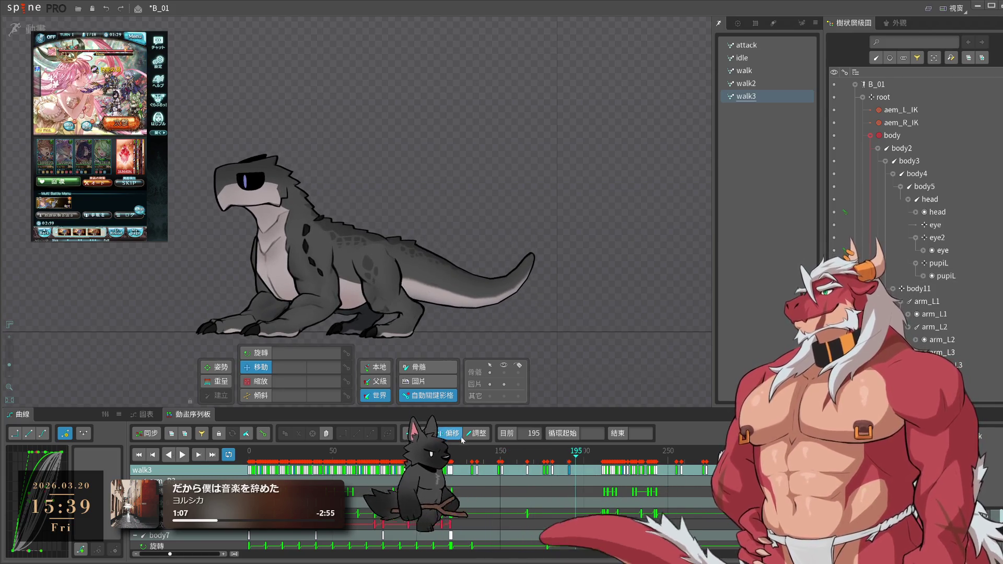
- Select the root bone and review walk3's motion, scrubbing to about frame 24
click(906, 97)
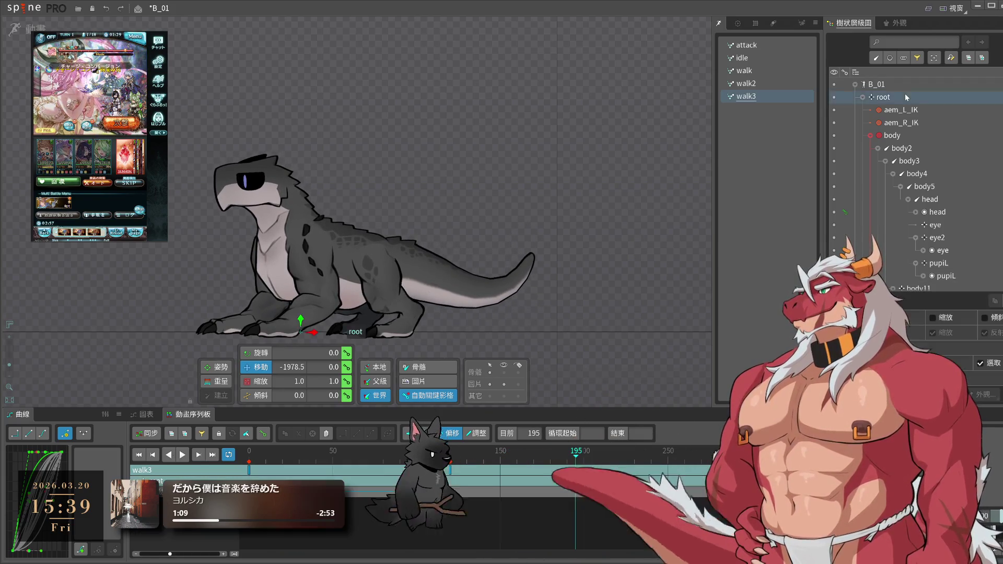
click(451, 460)
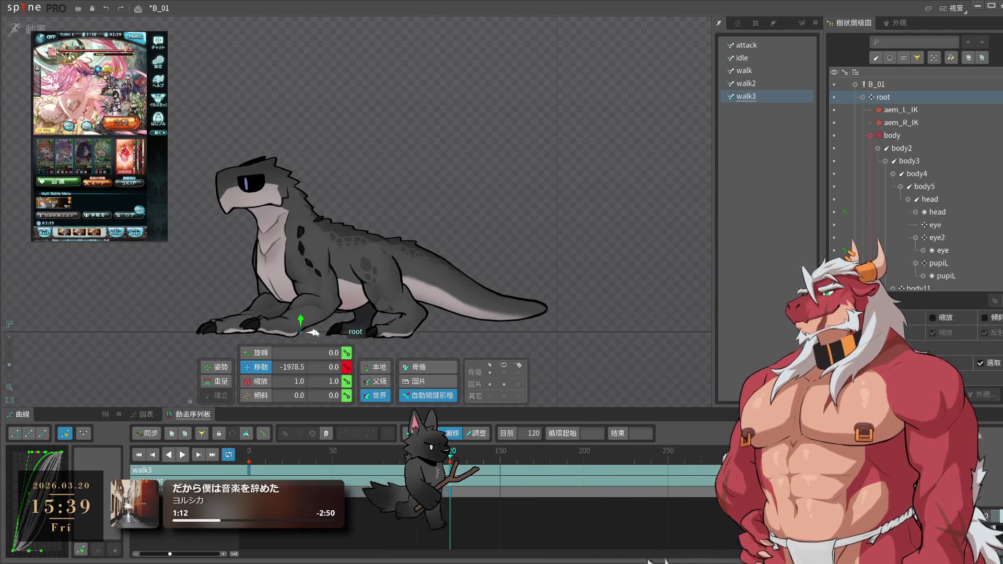
key(space)
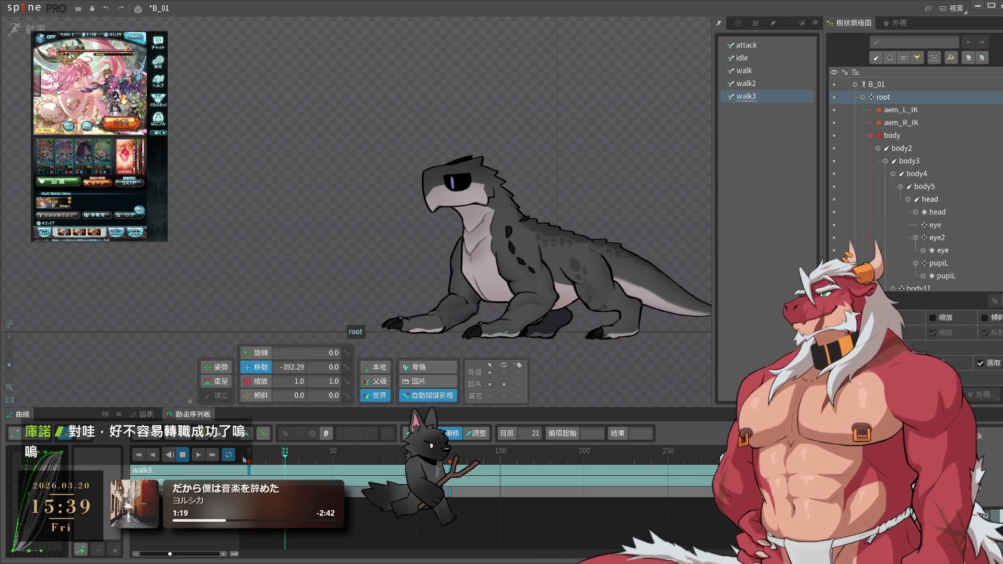
click(274, 471)
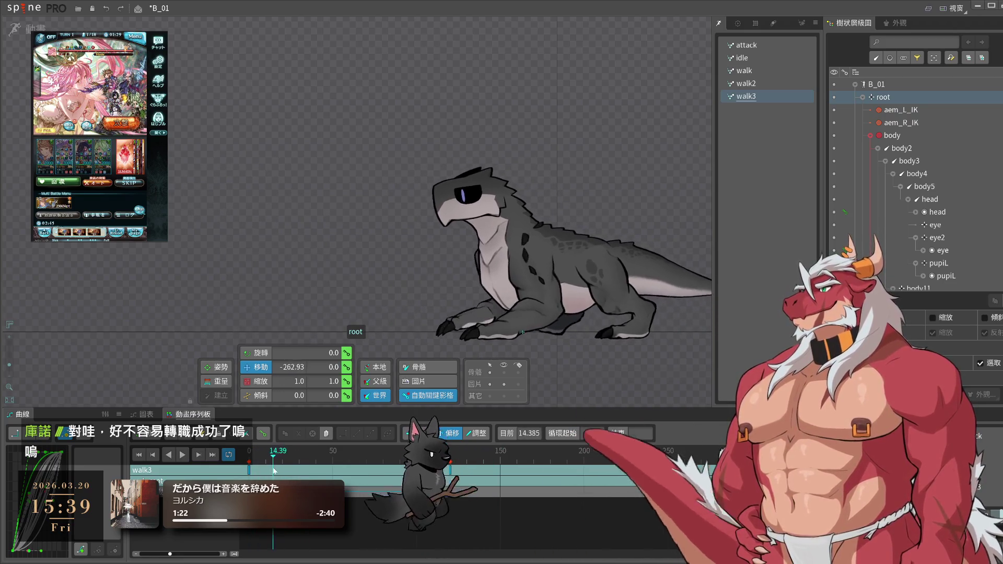
drag(274, 471, 290, 475)
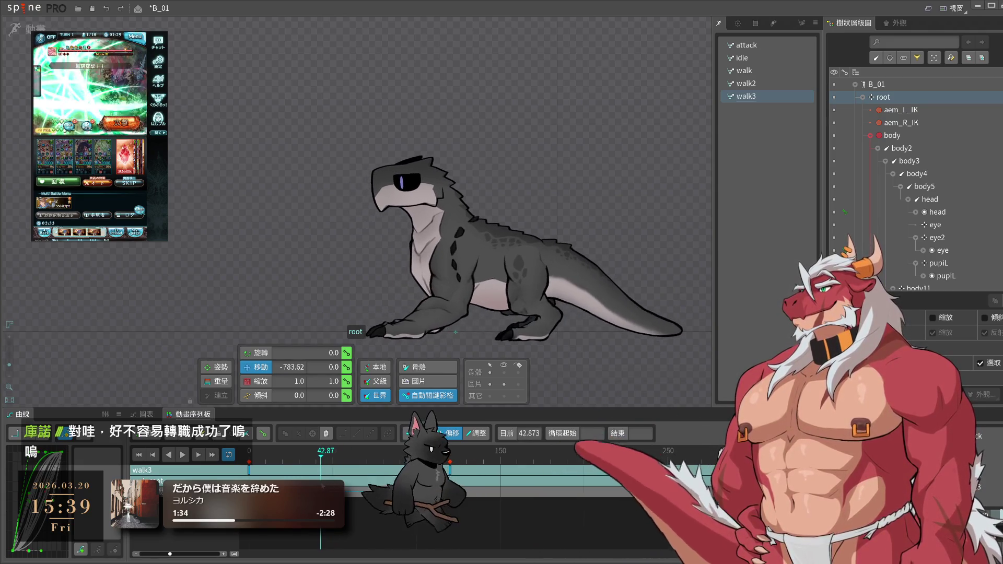
- Move the root farther left at frame 120 and replay walk3 to check the longer travel
click(449, 486)
drag(449, 486, 450, 486)
drag(276, 334, 244, 335)
click(329, 454)
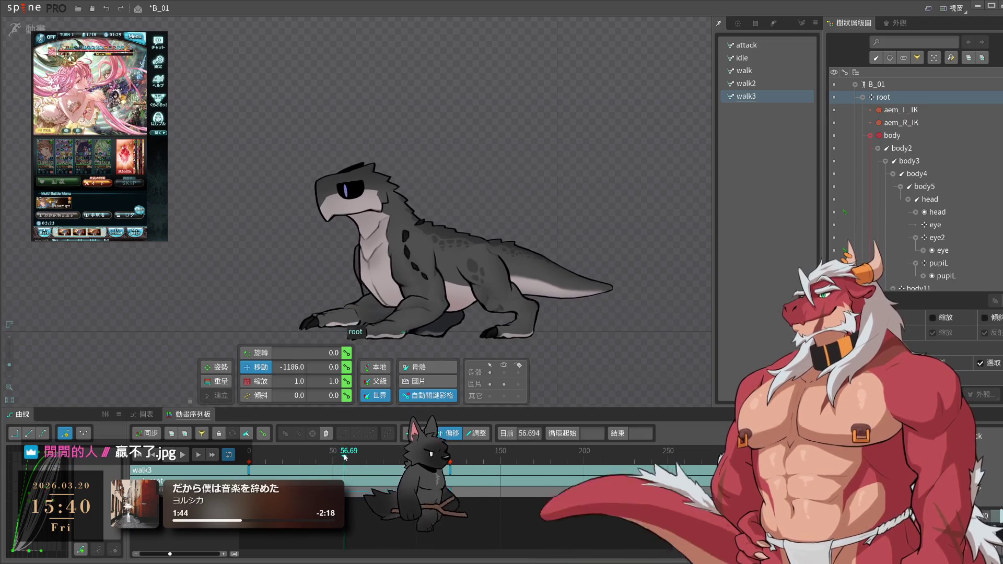
key(l)
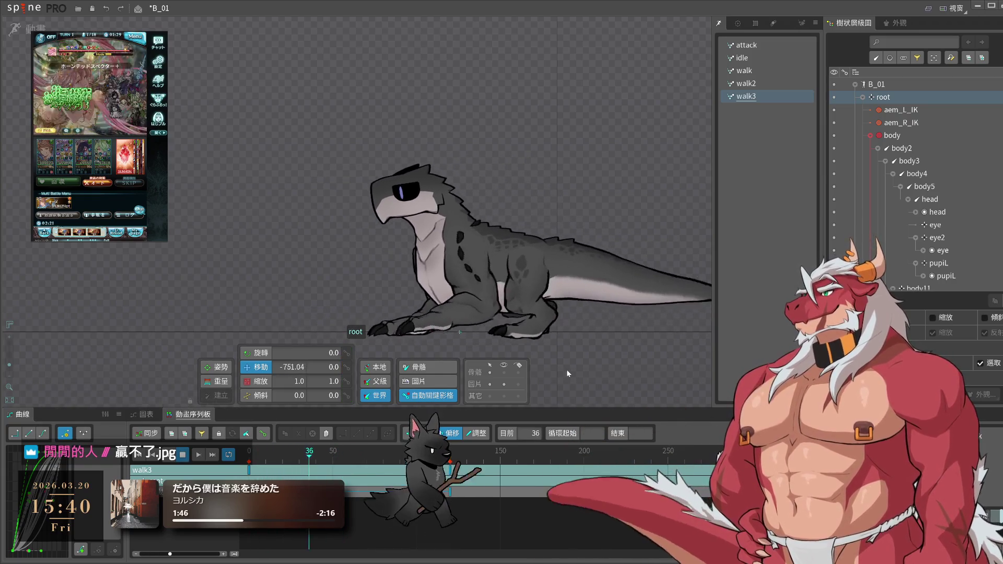
click(653, 395)
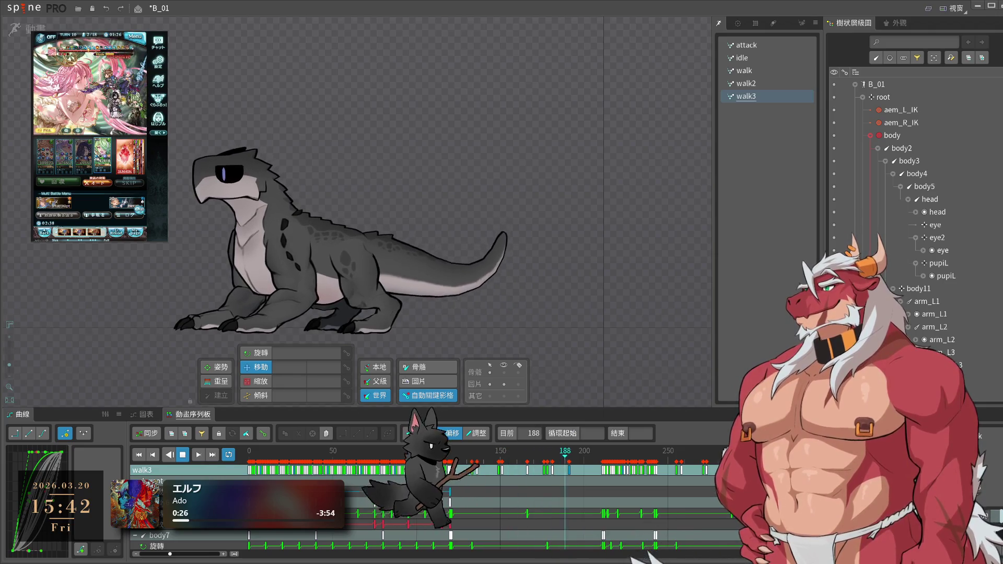
- Switch to the Rotate tool, open attack, and scrub it to frame 27
key(c)
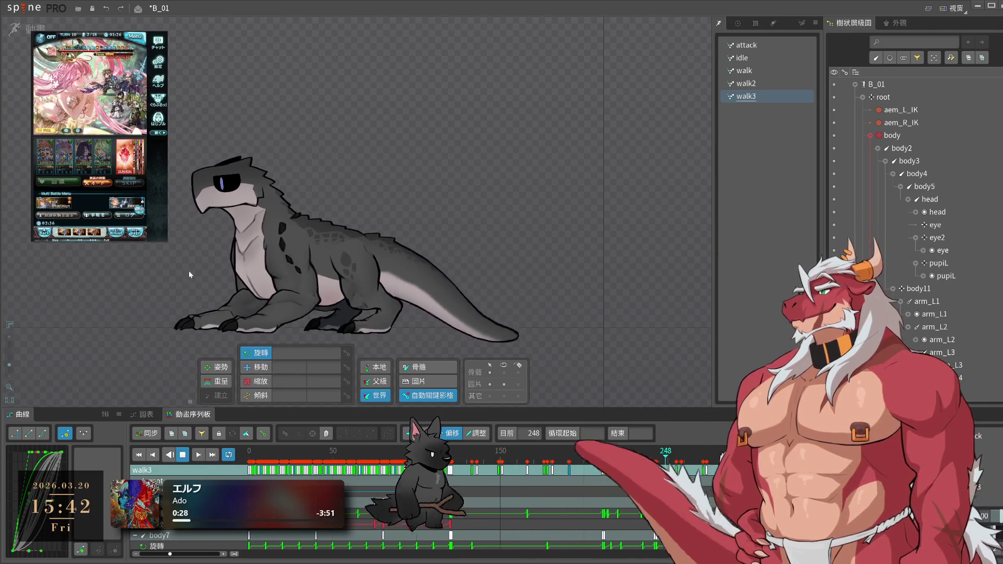
click(760, 47)
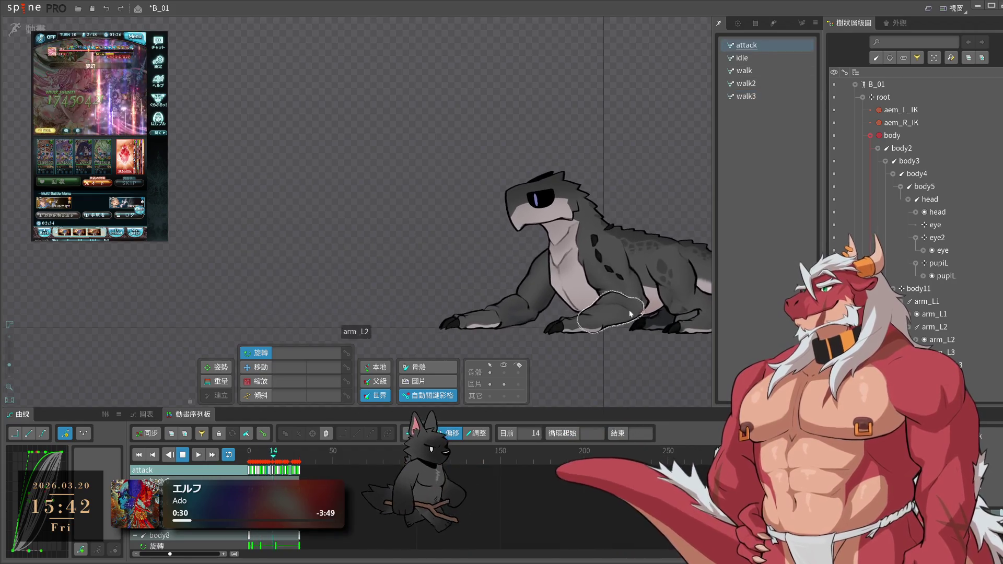
click(284, 463)
drag(285, 462, 295, 461)
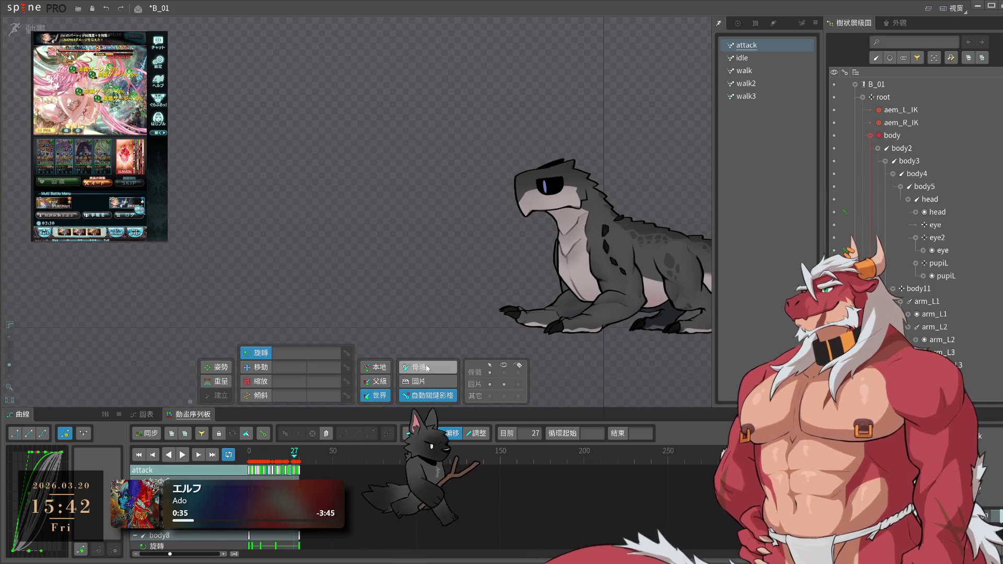
- Select the aem_R_IK arm target and review the attack up to frame 22
scroll(555, 321, up, 3)
click(551, 296)
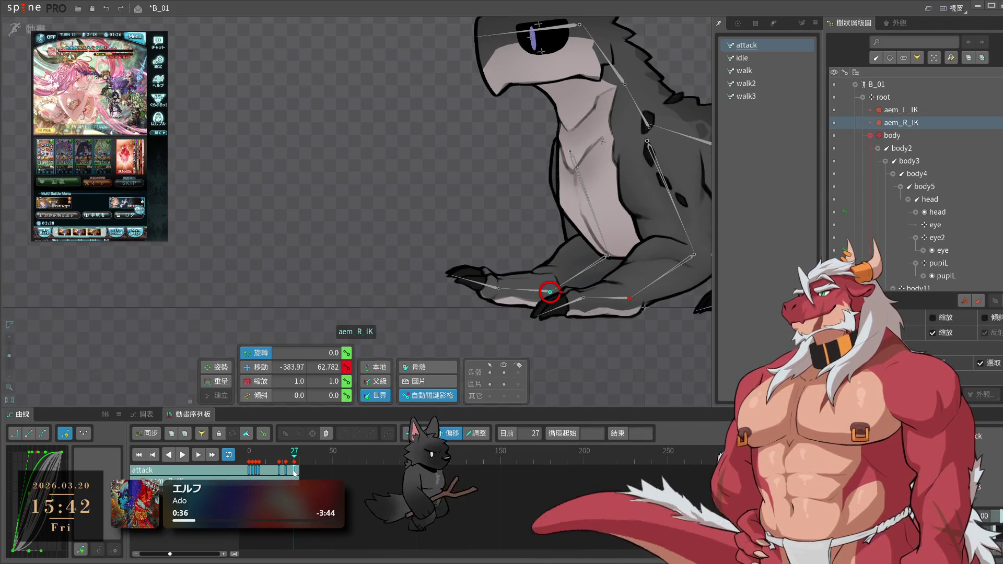
click(343, 462)
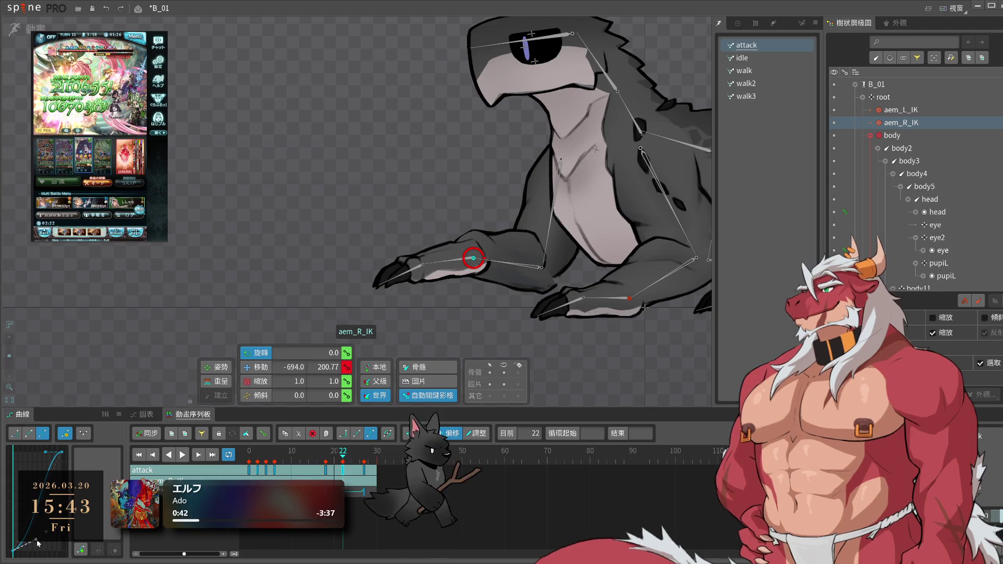
key(space)
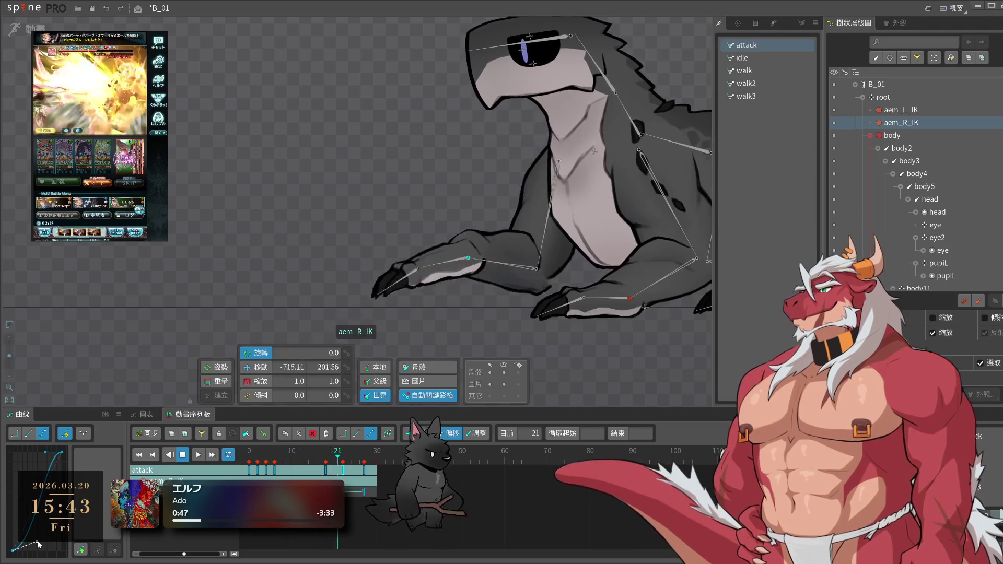
key(space)
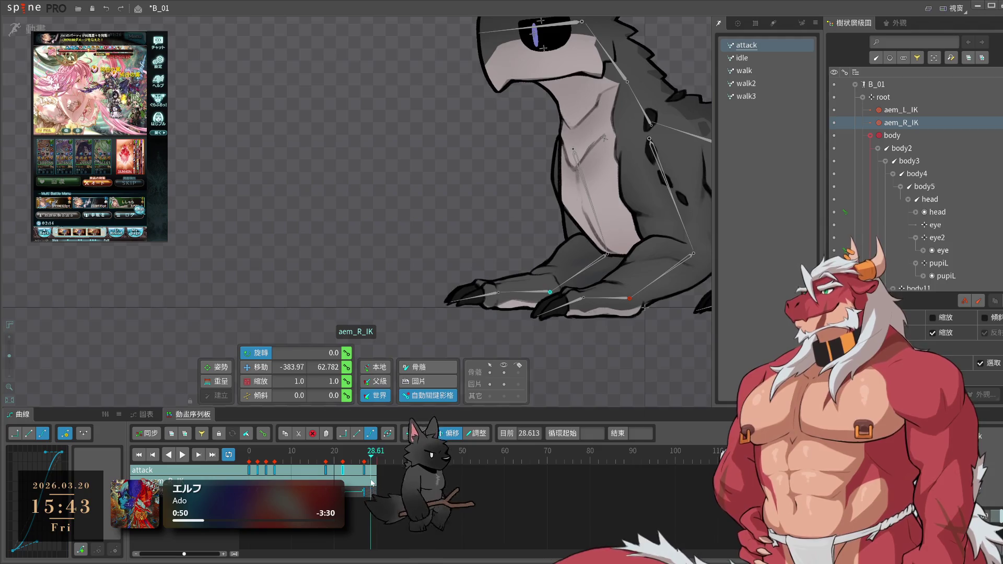
- Shift the final attack keyframe slightly later and replay from frame 11
click(339, 460)
drag(365, 462, 369, 462)
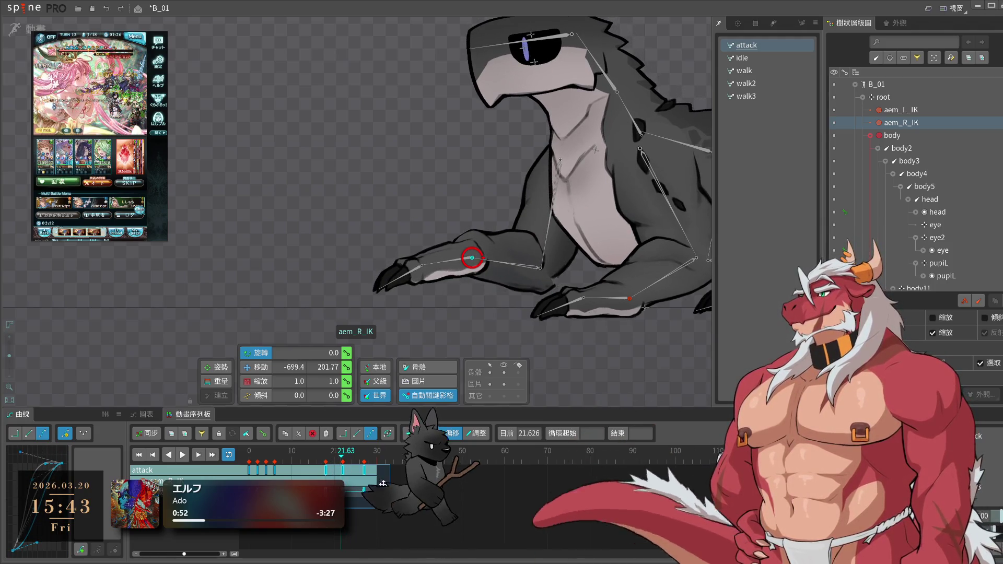
click(296, 458)
key(space)
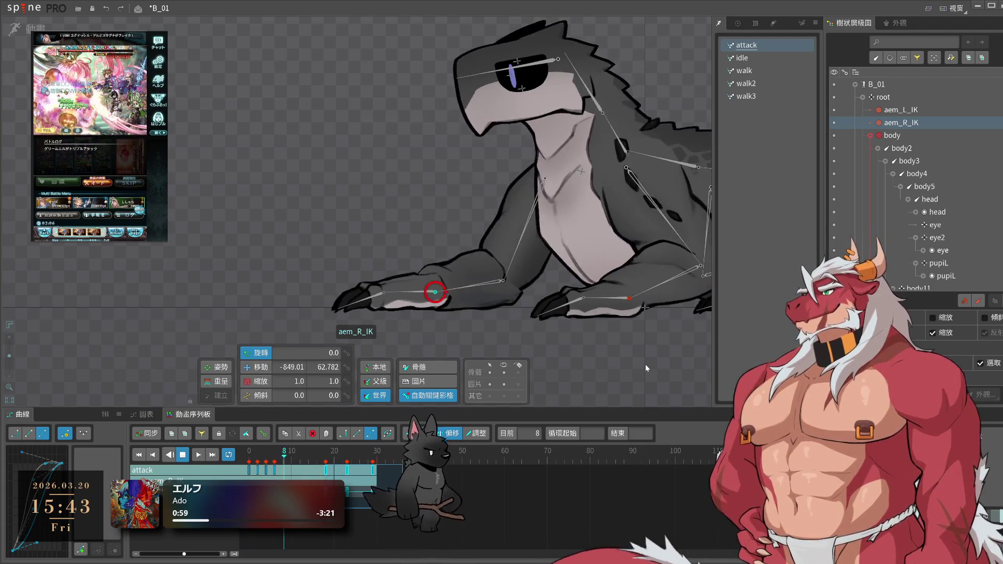
click(645, 365)
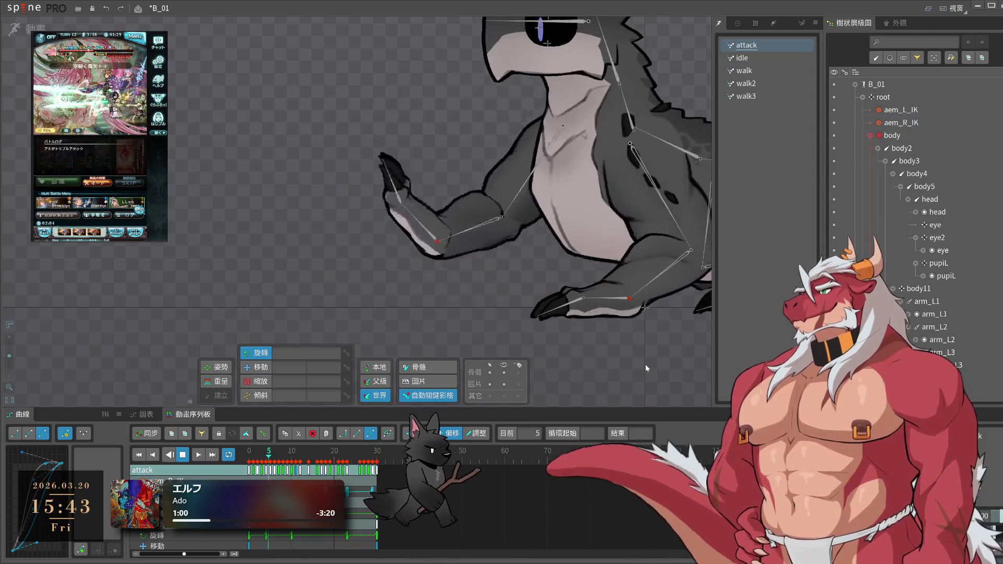
- Save the B_01 project, stop playback, and select aem_R_IK
key(ctrl+s)
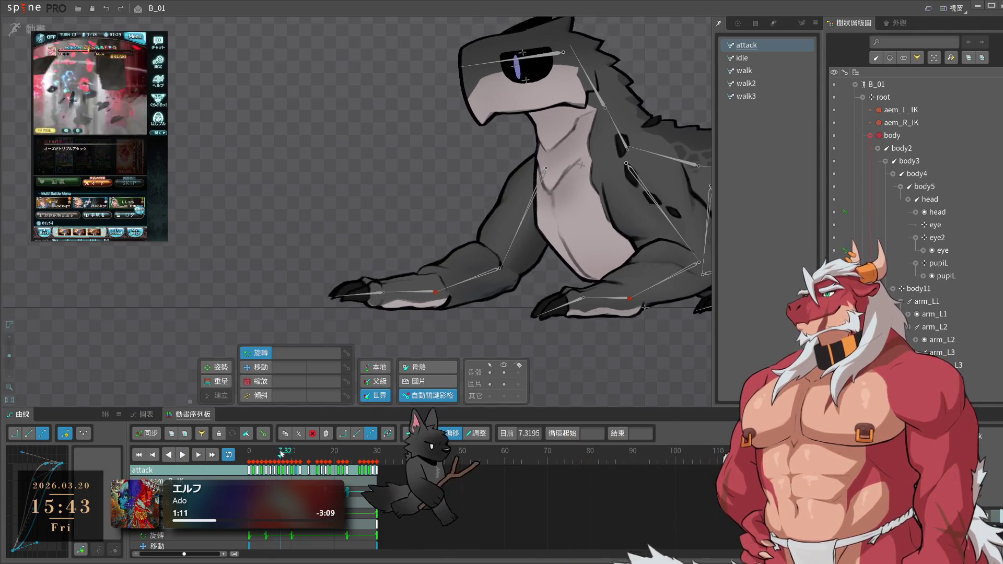
key(space)
click(435, 290)
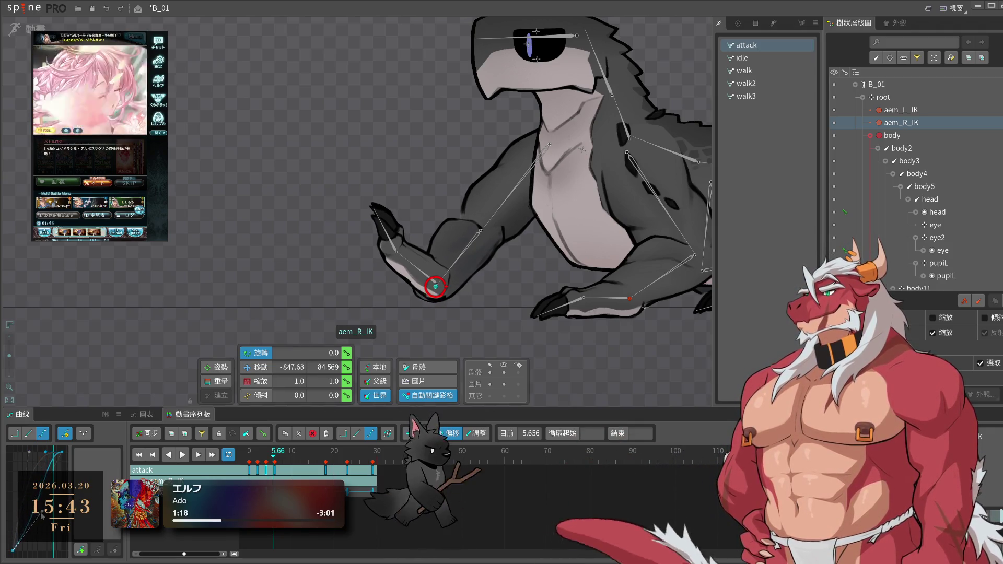
click(270, 461)
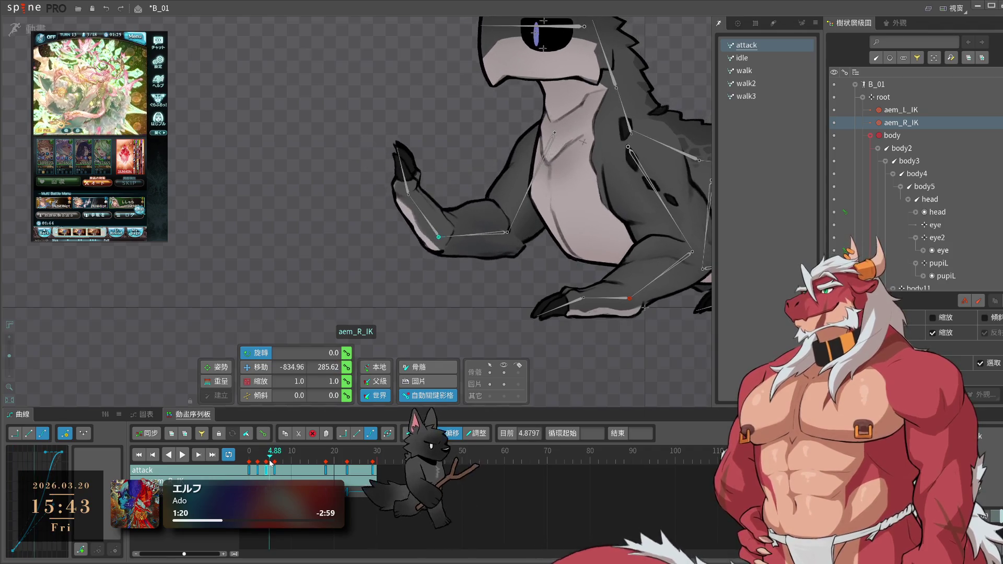
drag(276, 466, 278, 471)
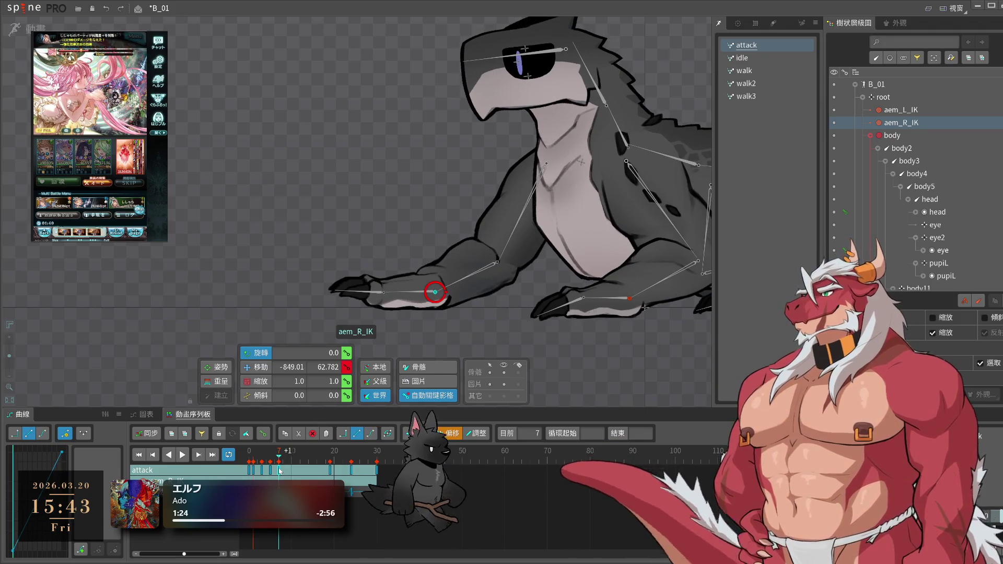
click(309, 466)
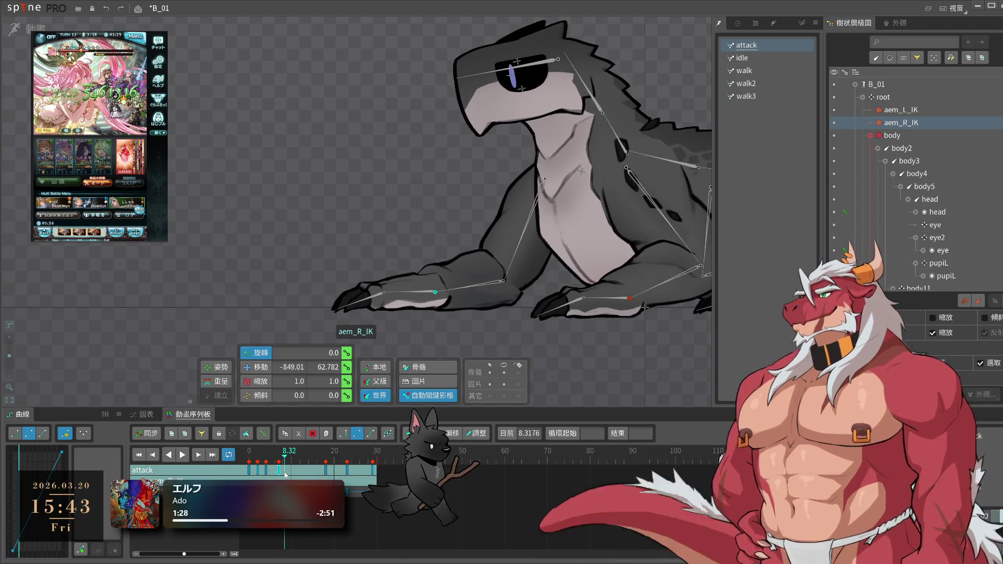
drag(285, 475, 265, 476)
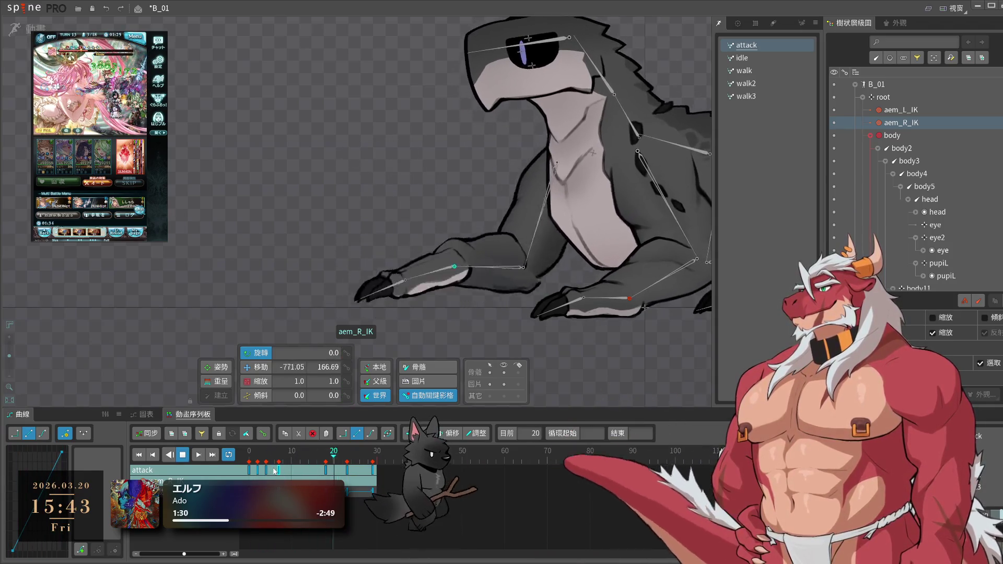
key(space)
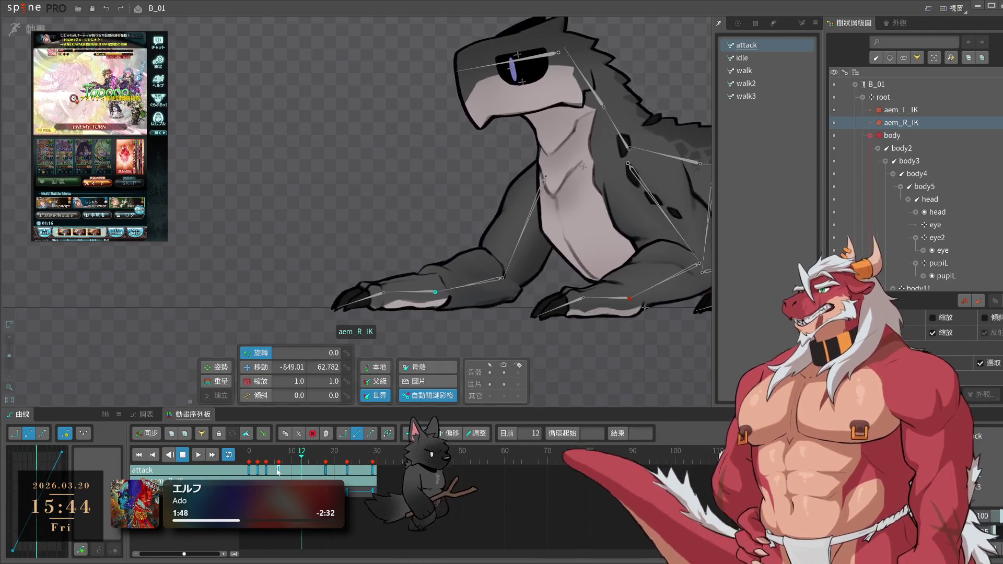
mouse_move(606, 353)
mouse_down()
mouse_move(542, 330)
mouse_move(503, 337)
mouse_move(579, 354)
mouse_up()
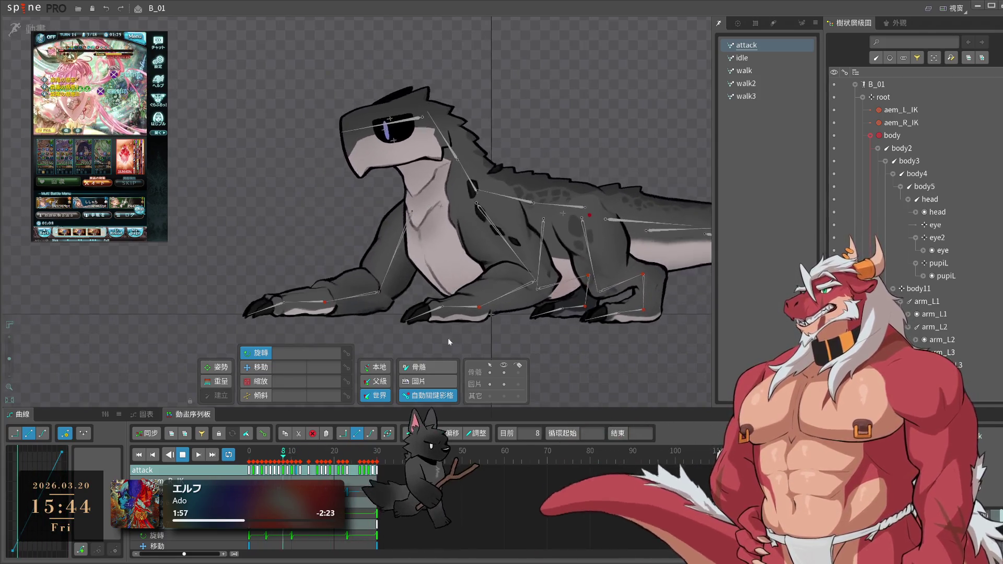
click(418, 267)
- Compare arm_R1's rest pose in setup mode with its deformation during attack playback
scroll(408, 281, up, 3)
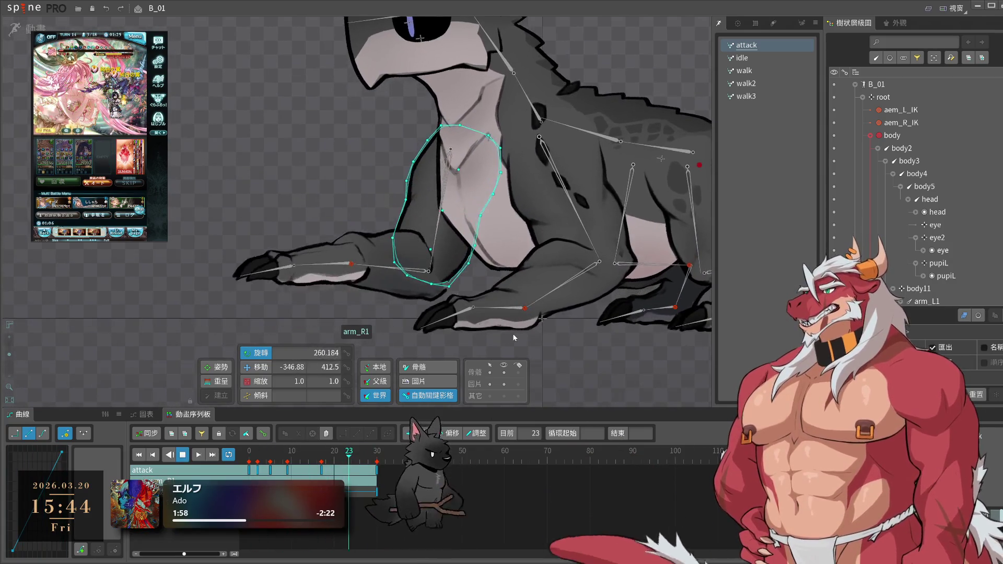
scroll(457, 312, up, 2)
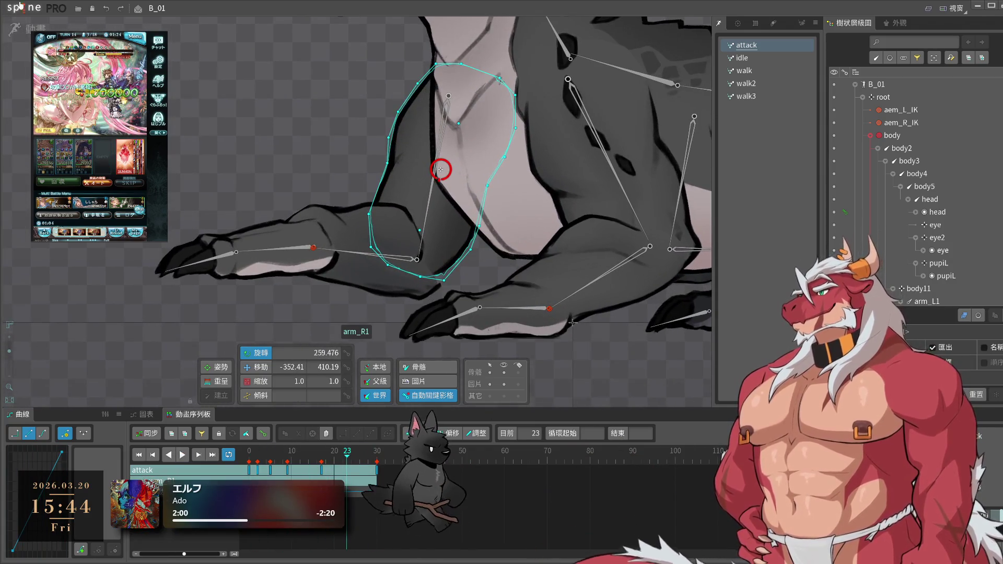
key(Tab)
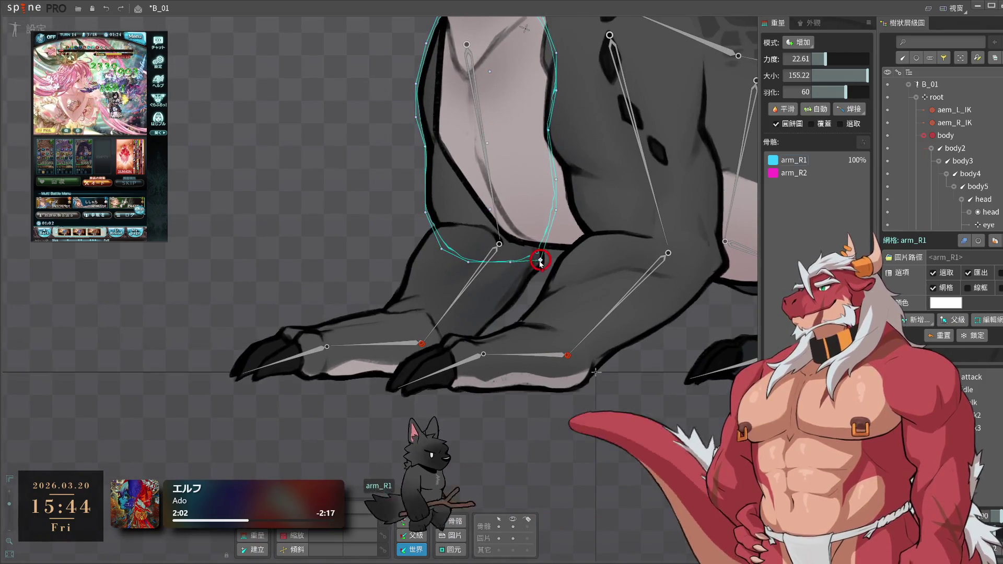
click(542, 268)
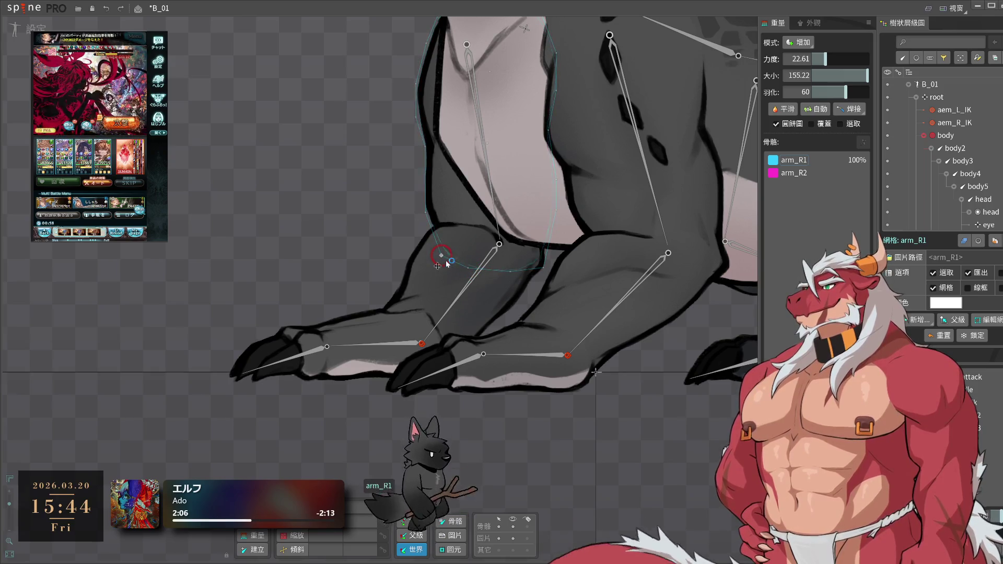
click(15, 31)
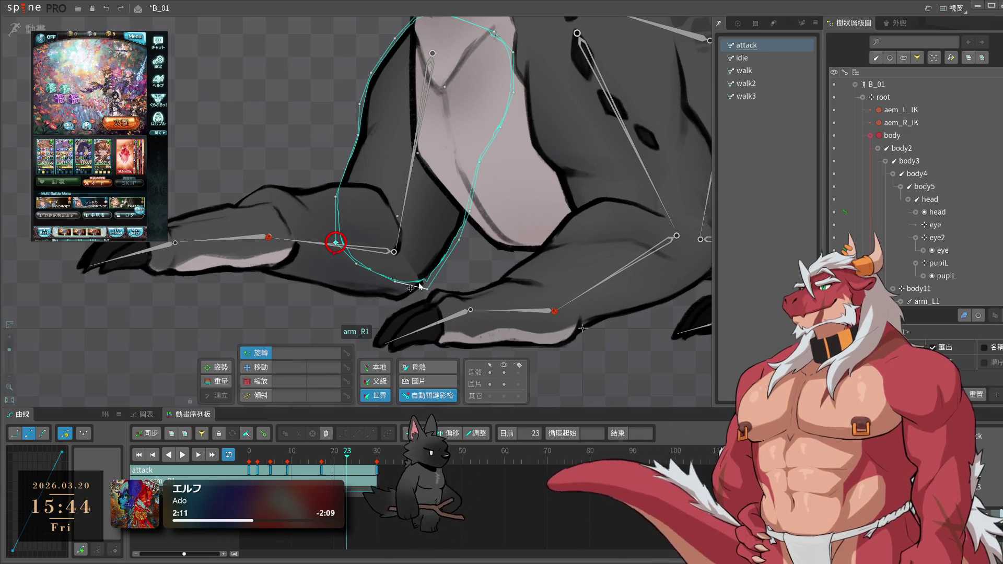
key(space)
key(Escape)
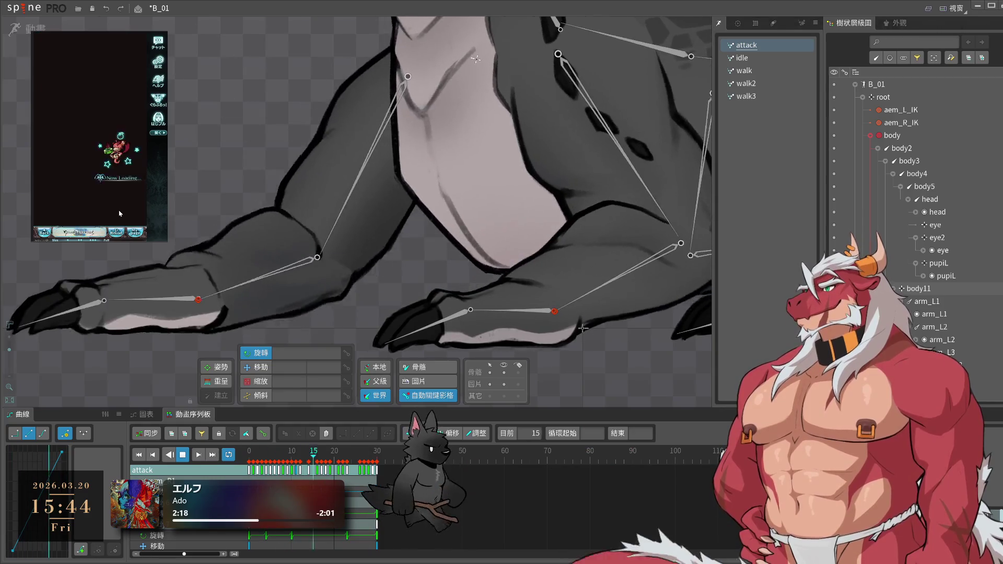
- Inspect the arm_R2 forearm through attack frames 4 to 28, then select the elbow mesh in setup mode
click(293, 309)
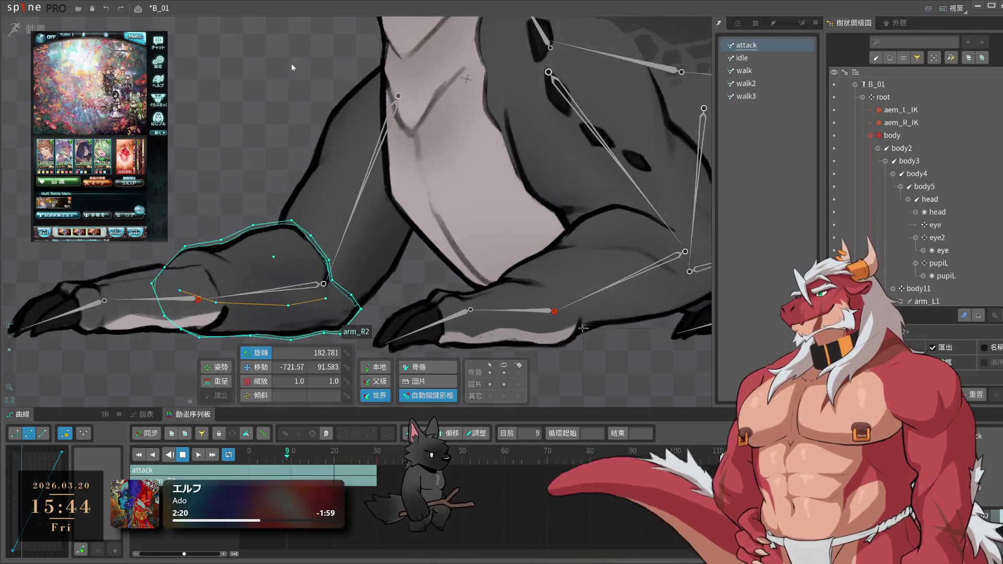
click(265, 133)
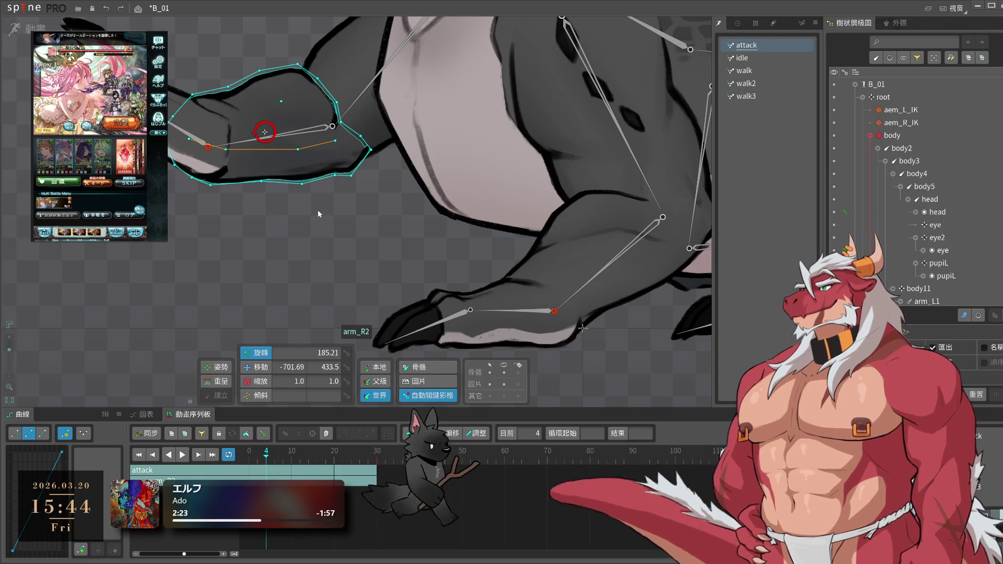
click(323, 215)
mouse_move(286, 459)
mouse_down()
mouse_move(370, 481)
mouse_move(352, 486)
mouse_up()
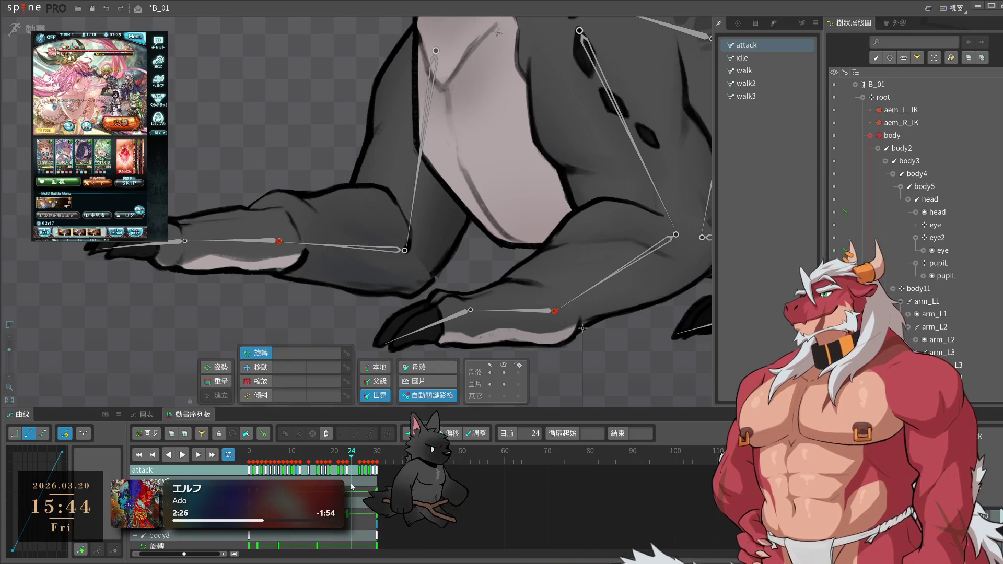
click(428, 206)
scroll(443, 328, up, 3)
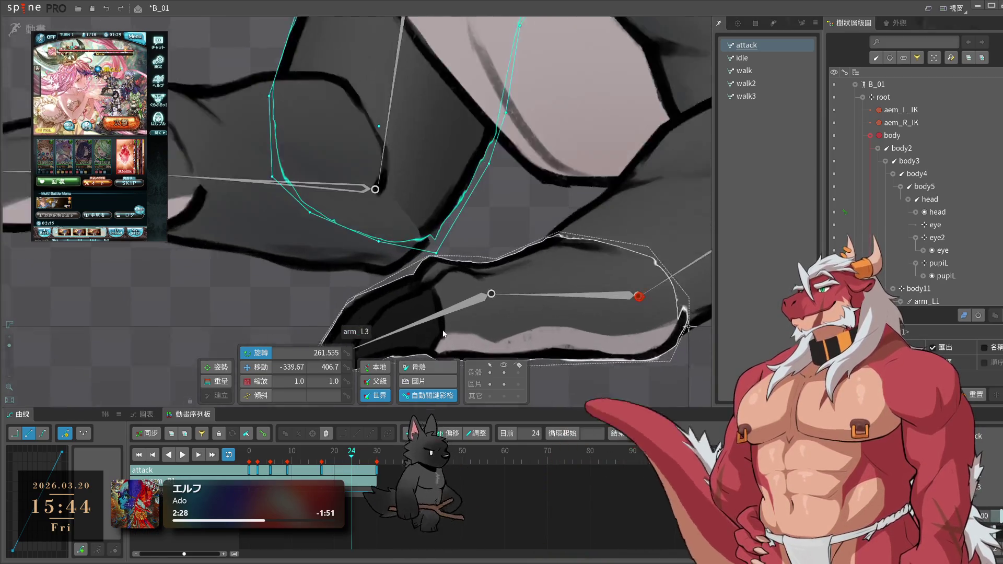
key(ctrl+w)
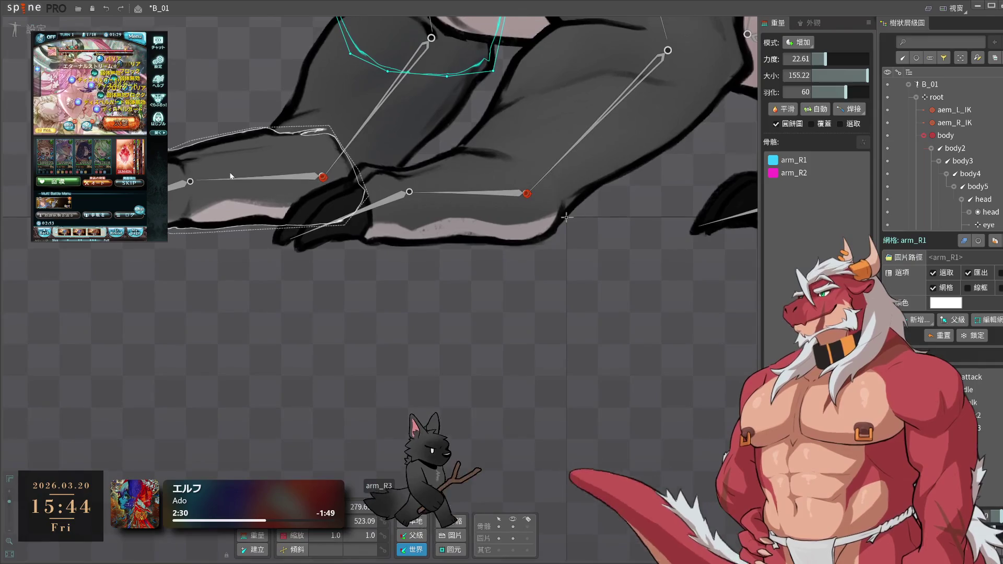
- Add three new vertices along the arm_R1 mesh's lower hull edge
click(443, 38)
scroll(533, 266, up, 8)
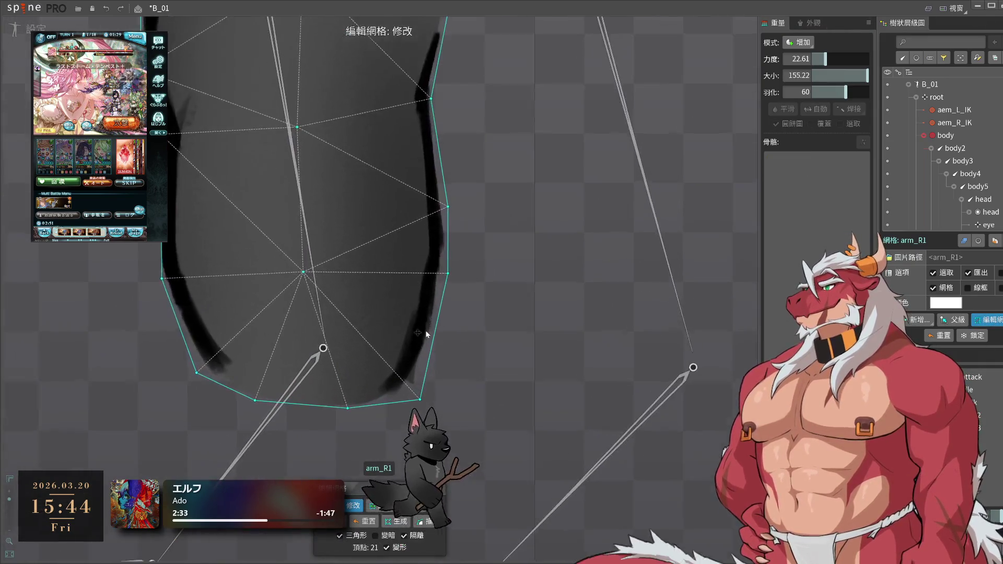
key(c)
click(534, 259)
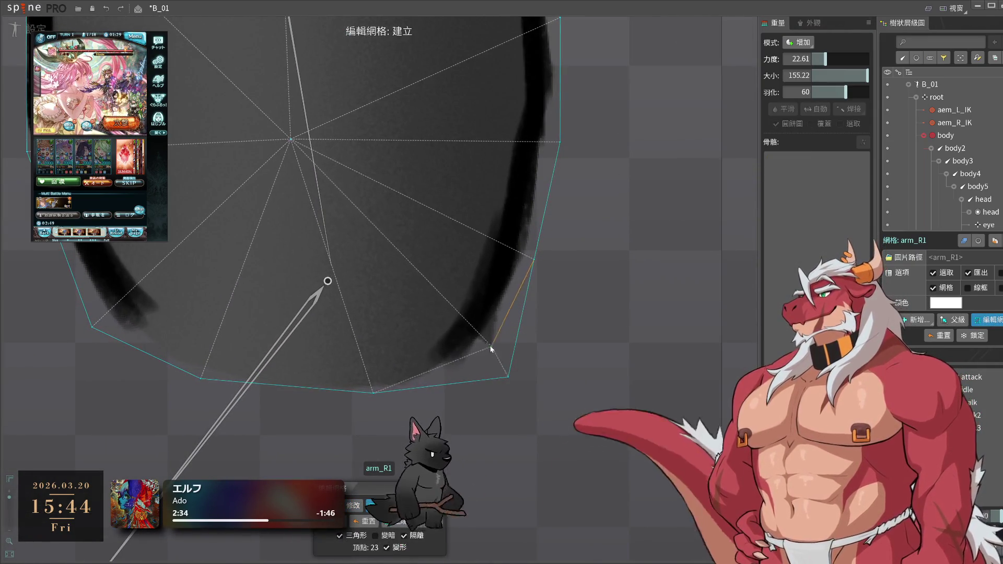
click(484, 344)
click(413, 386)
- Move a bottom-edge vertex to fit the arm, delete a stray vertex, and return to animate mode
key(m)
drag(372, 393, 292, 399)
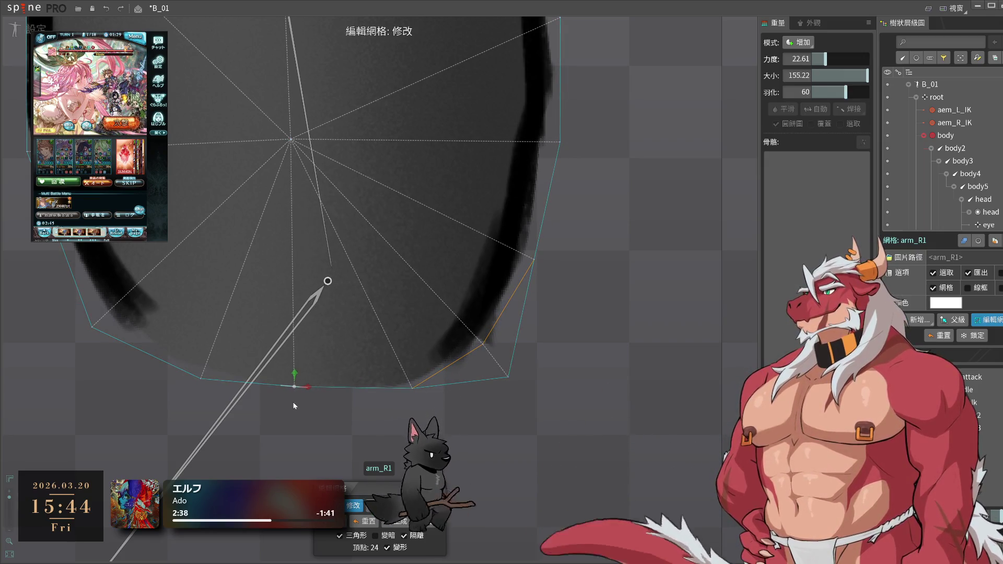
click(508, 377)
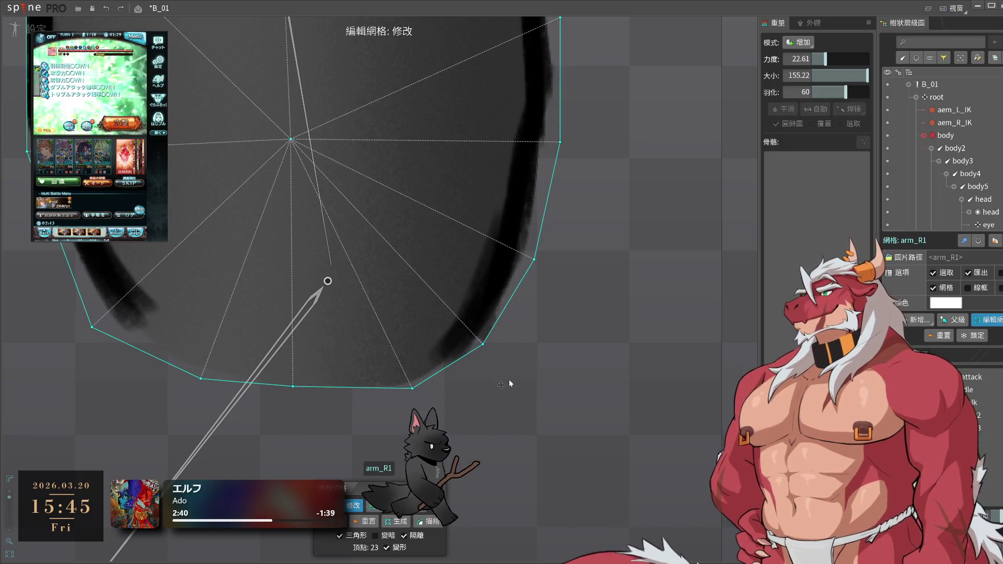
key(Delete)
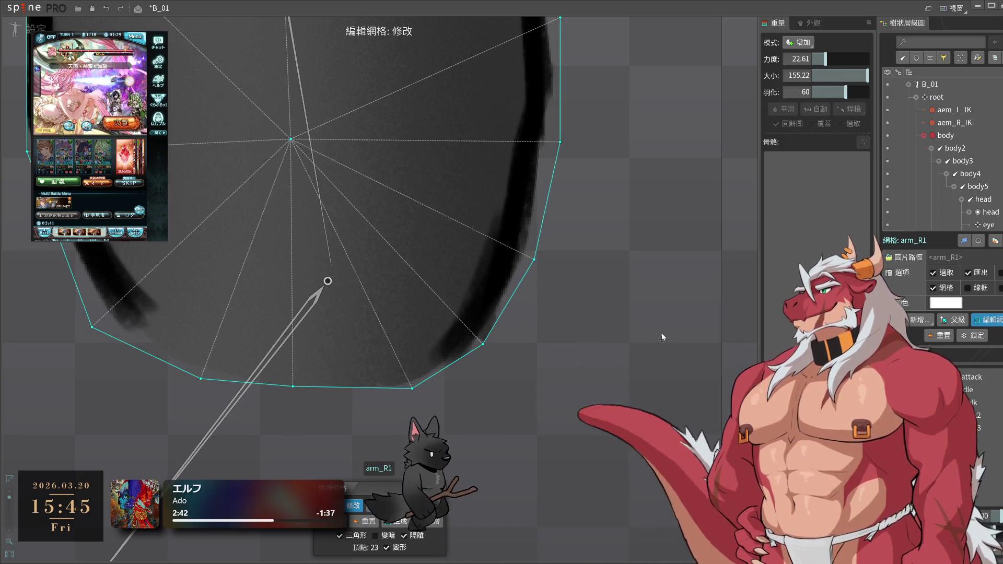
key(Escape)
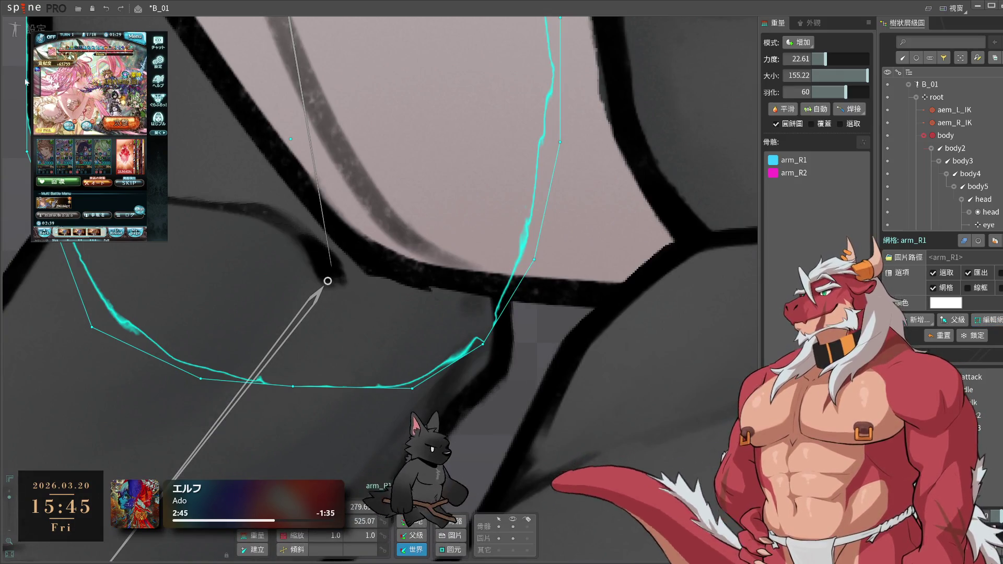
click(18, 29)
drag(260, 143, 331, 108)
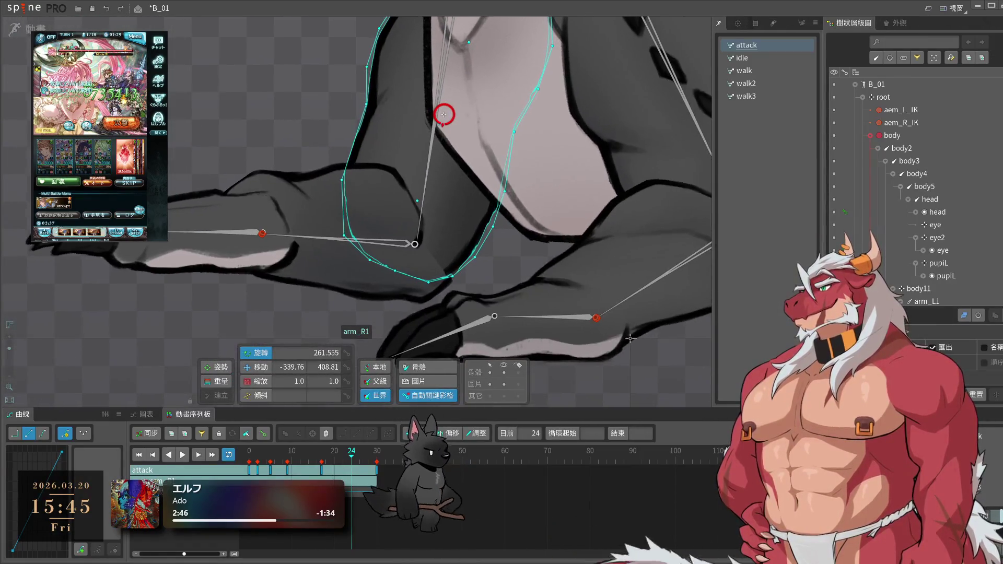
click(331, 109)
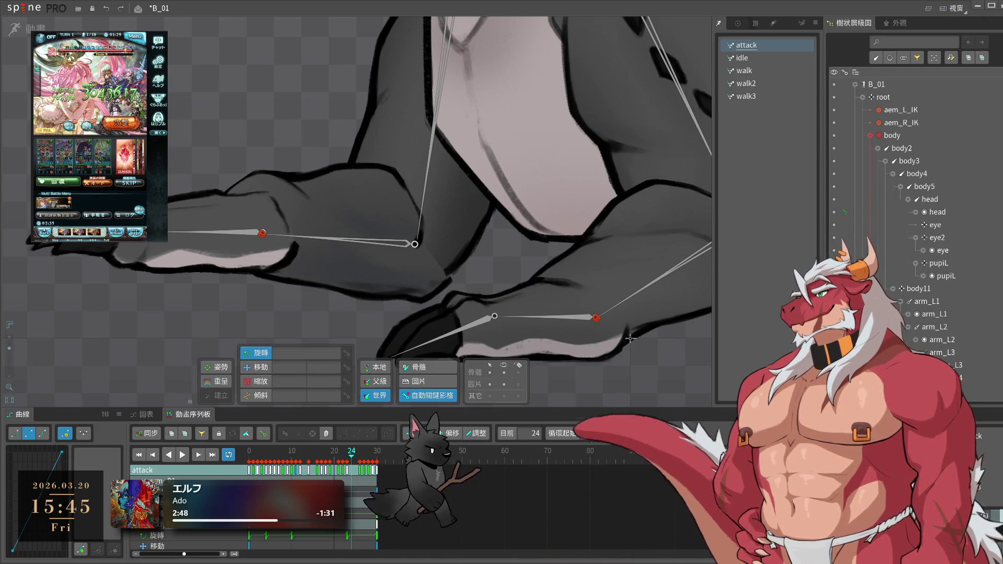
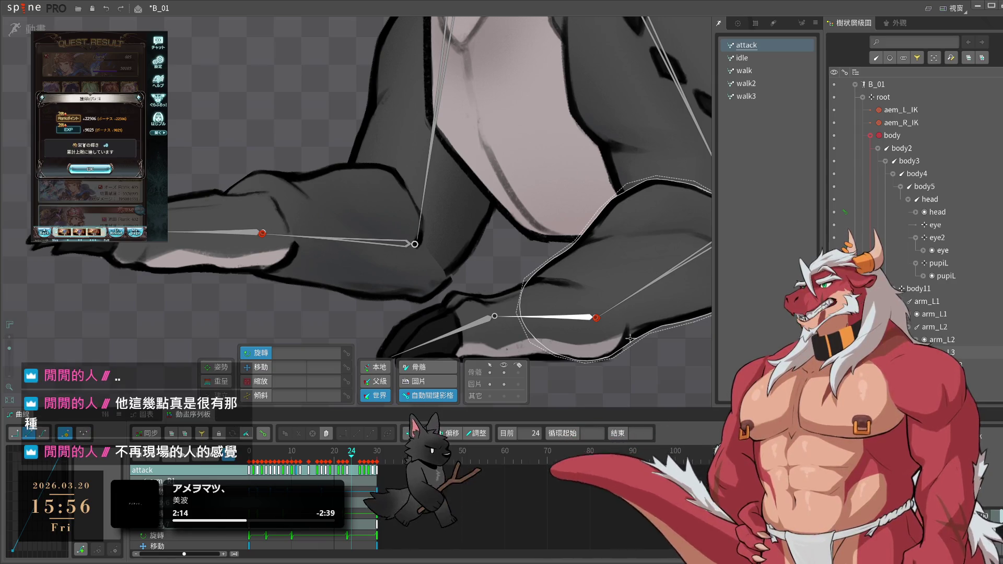
- Zoom out to watch the whole grey lizard's attack animation, then save B_01
scroll(619, 188, down, 5)
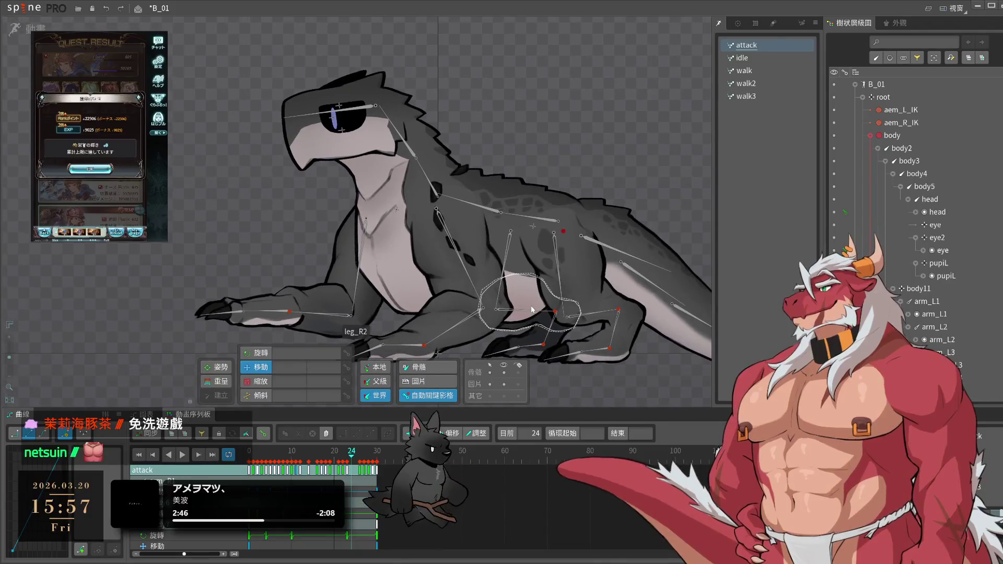
scroll(314, 209, down, 2)
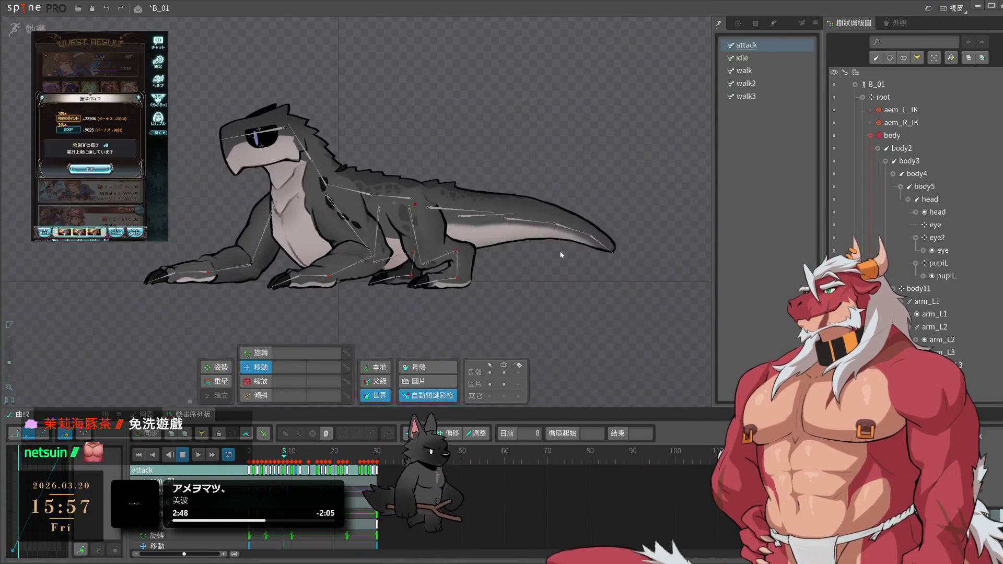
key(ctrl+s)
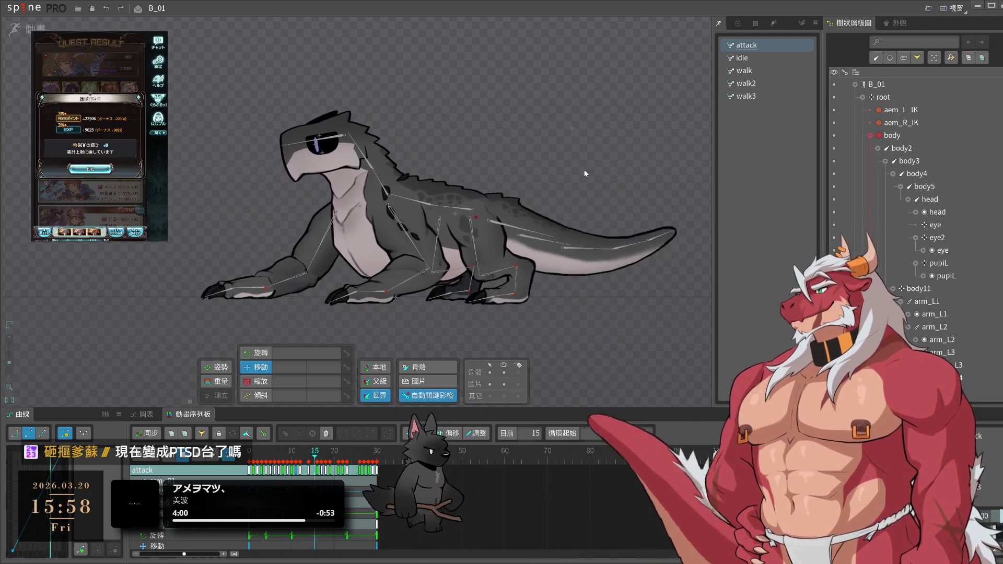
- Save B_01, switch to the Rotate tool and scrub the attack animation around frames 15–16
key(ctrl+s)
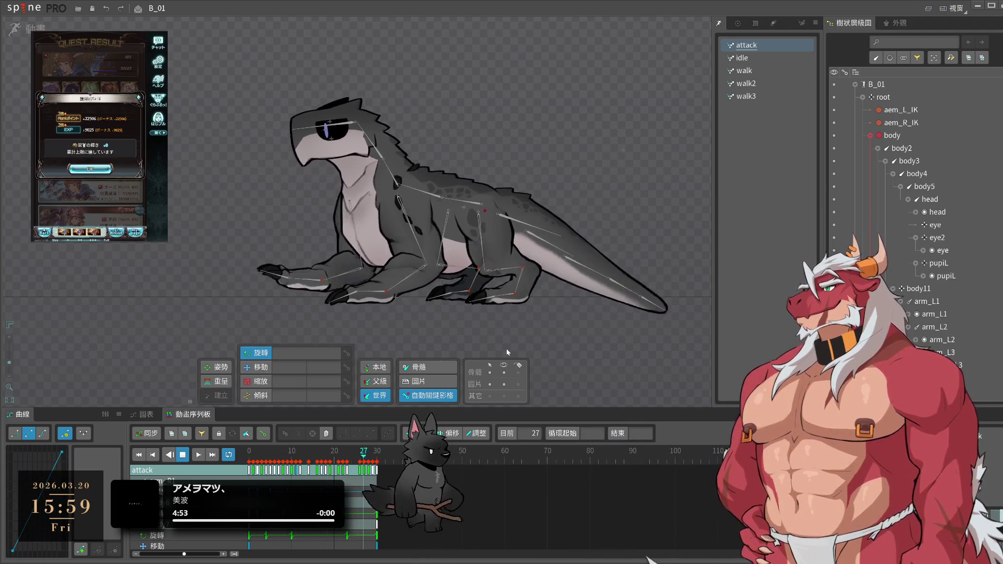
key(c)
click(320, 462)
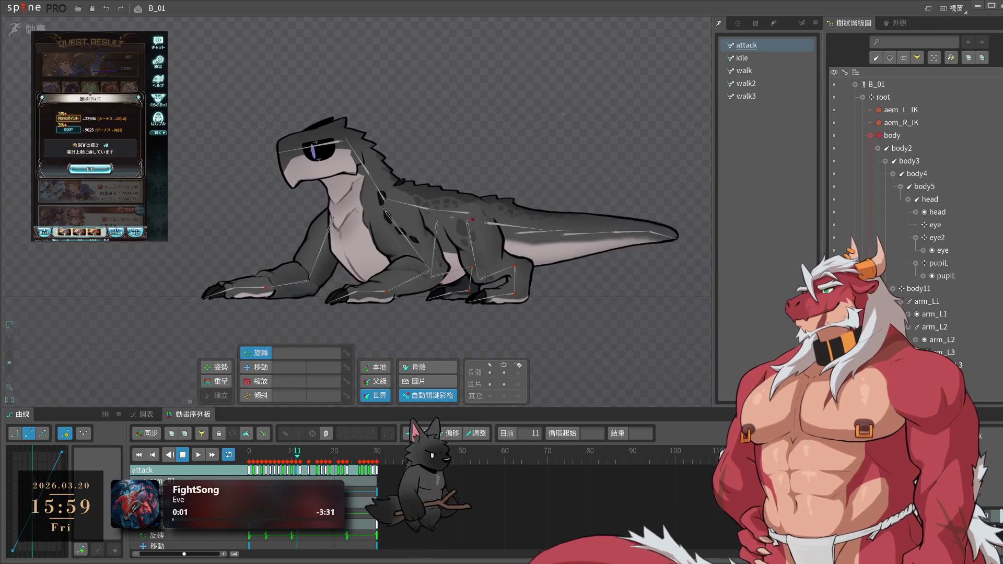
drag(319, 462, 340, 471)
click(316, 470)
- Play the attack animation, rewind to frame 0, replay it, then select the walk animation
key(space)
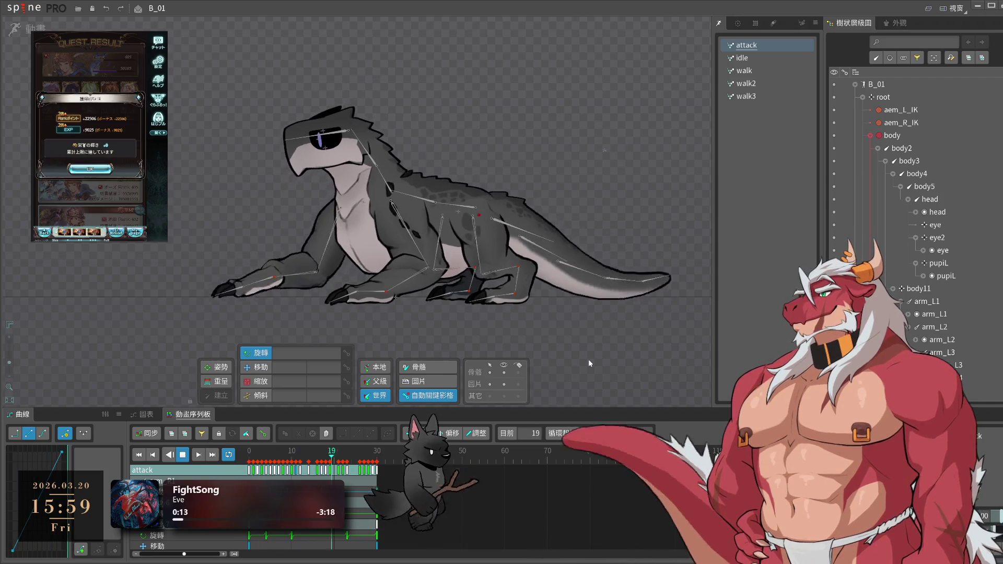
key(space)
key(Left)
key(Left)
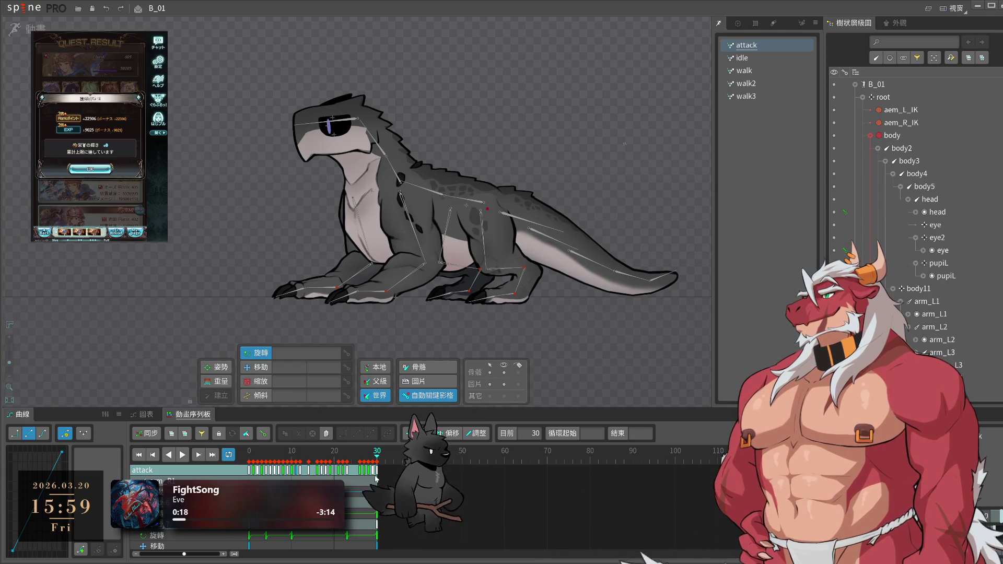
key(space)
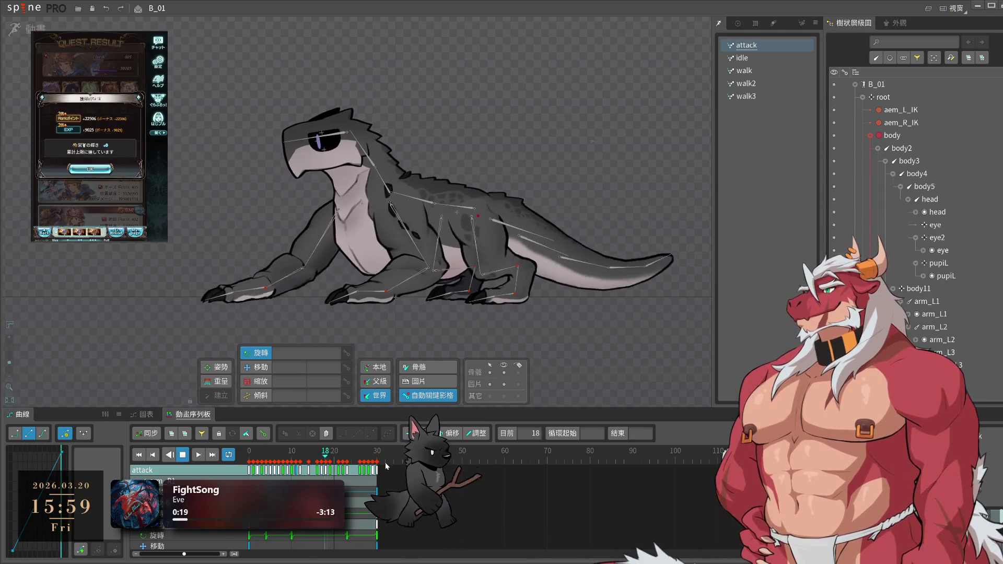
scroll(522, 341, up, 1)
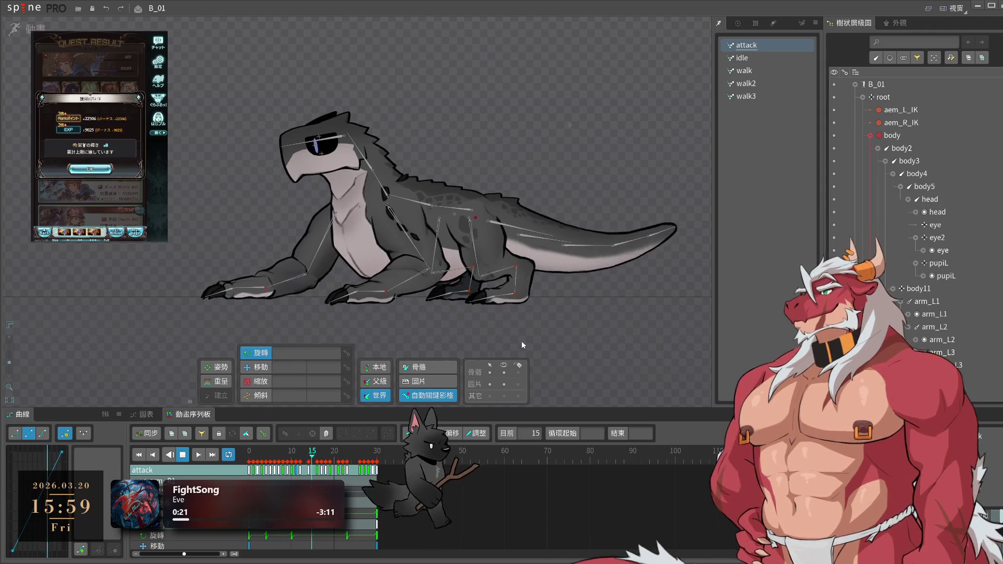
click(782, 70)
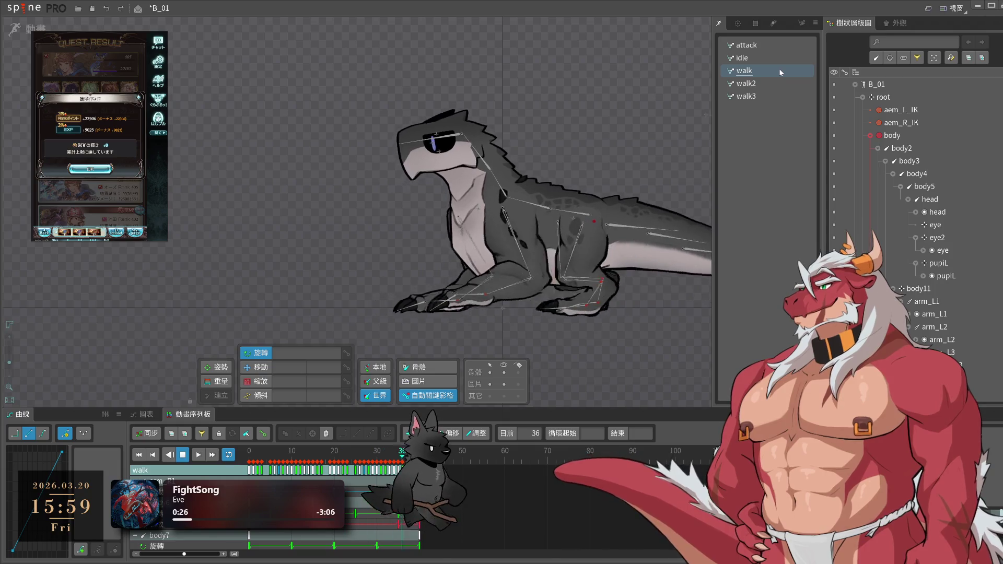
- Recentre the lizard, preview its idle animation, save B_01 and open the Spine menu's Recent list
drag(564, 154, 460, 143)
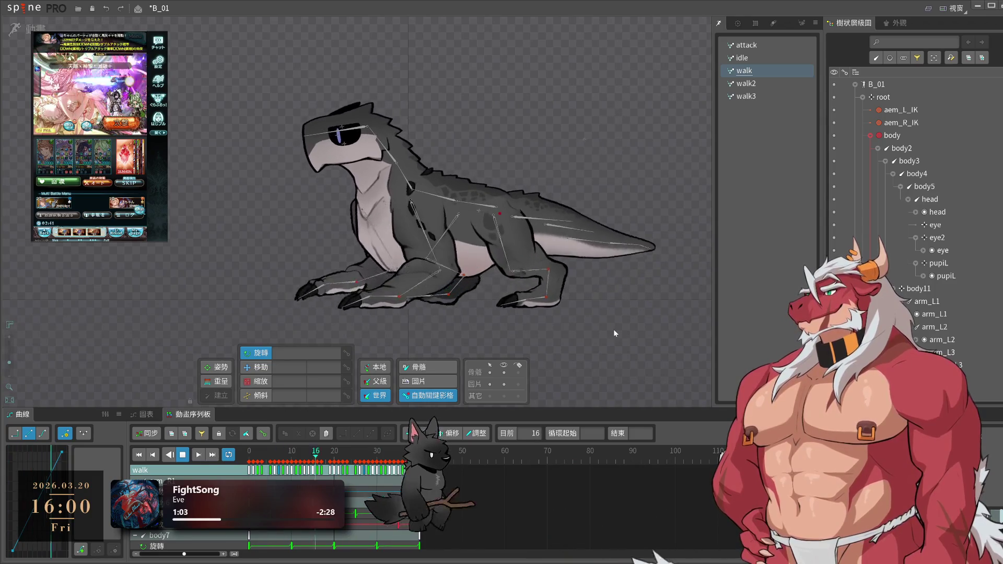
click(766, 56)
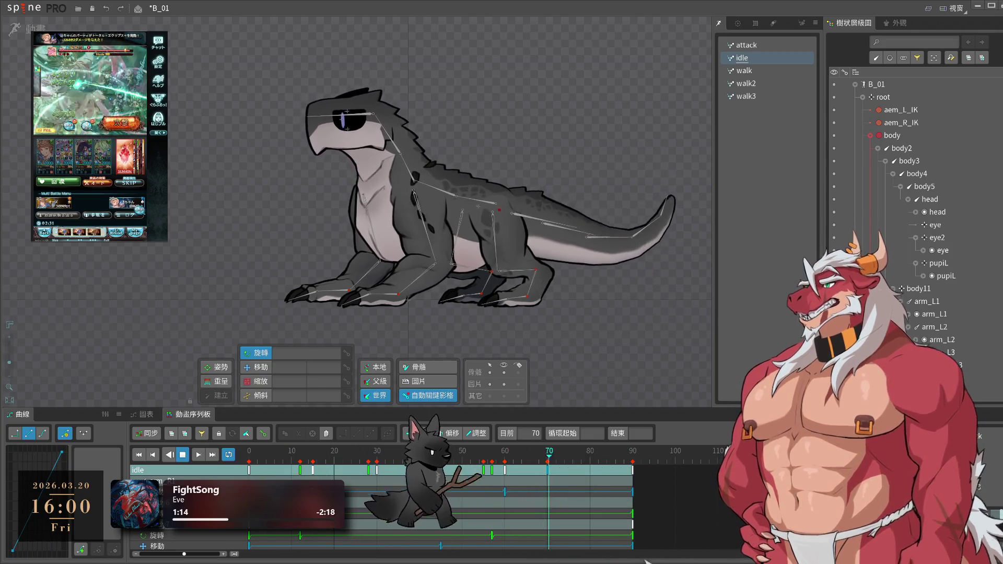
key(ctrl+s)
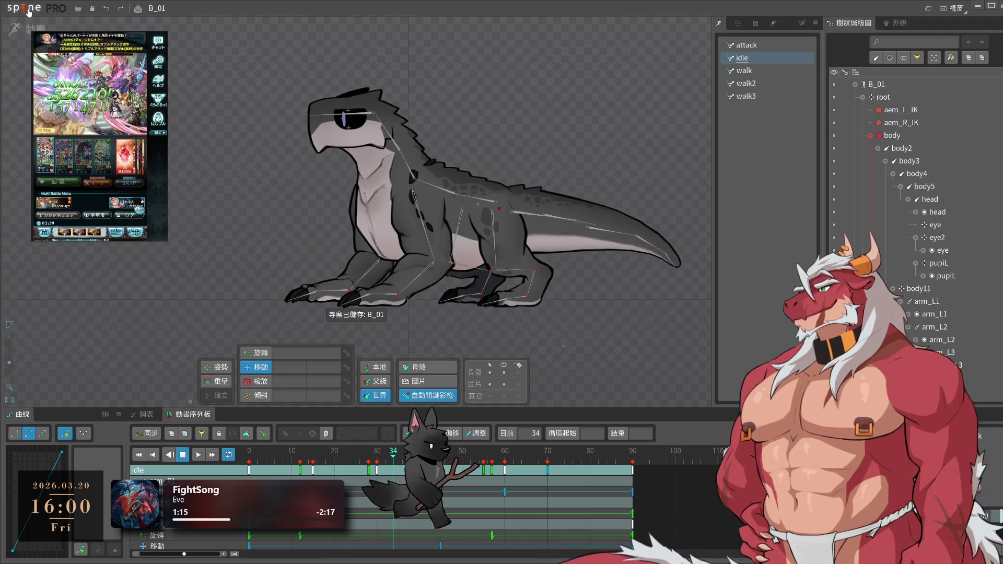
click(21, 8)
- Open M_01 from Recent and preview the spear lizard's hit animation, recentring the view
mouse_move(25, 54)
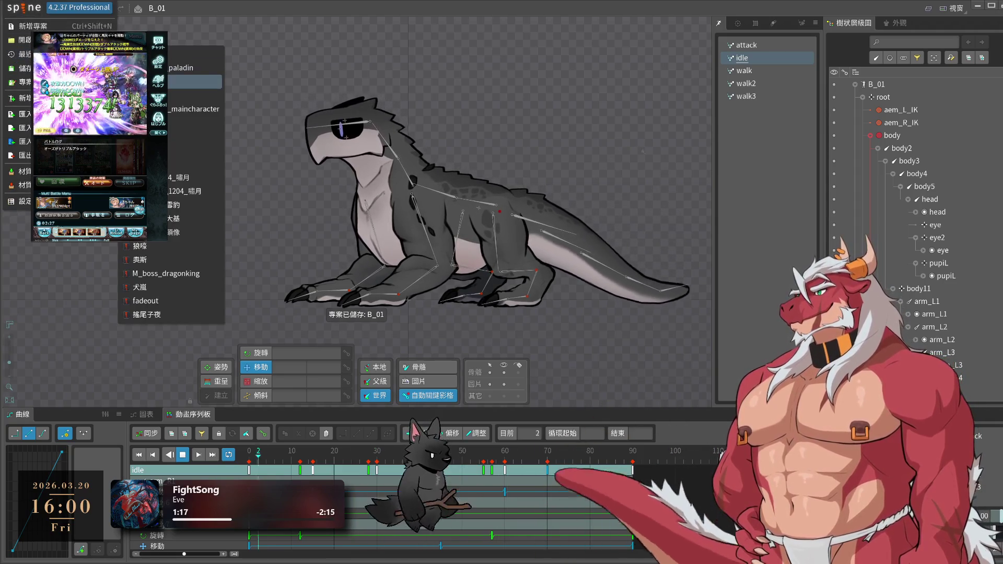
click(173, 136)
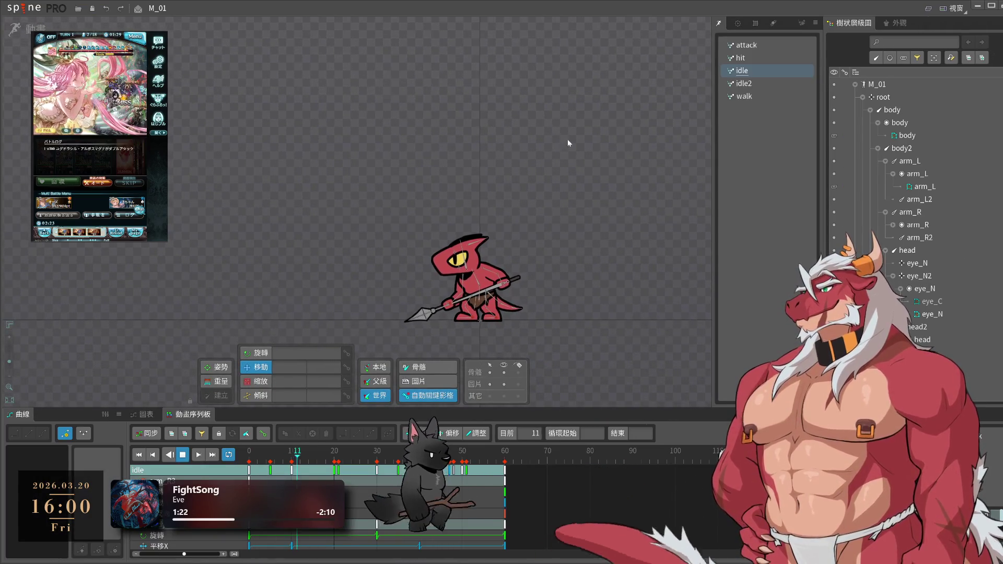
click(768, 58)
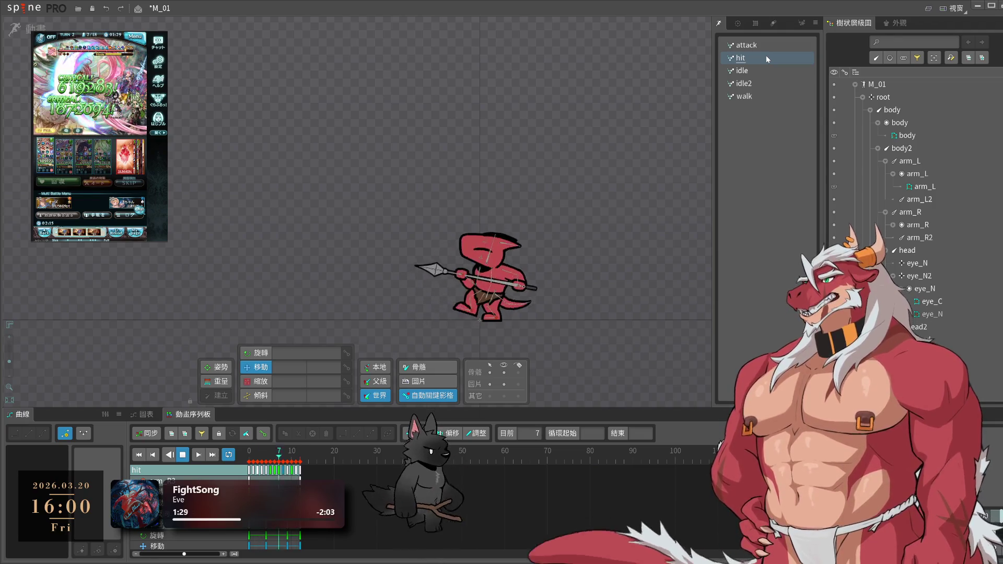
scroll(404, 283, up, 4)
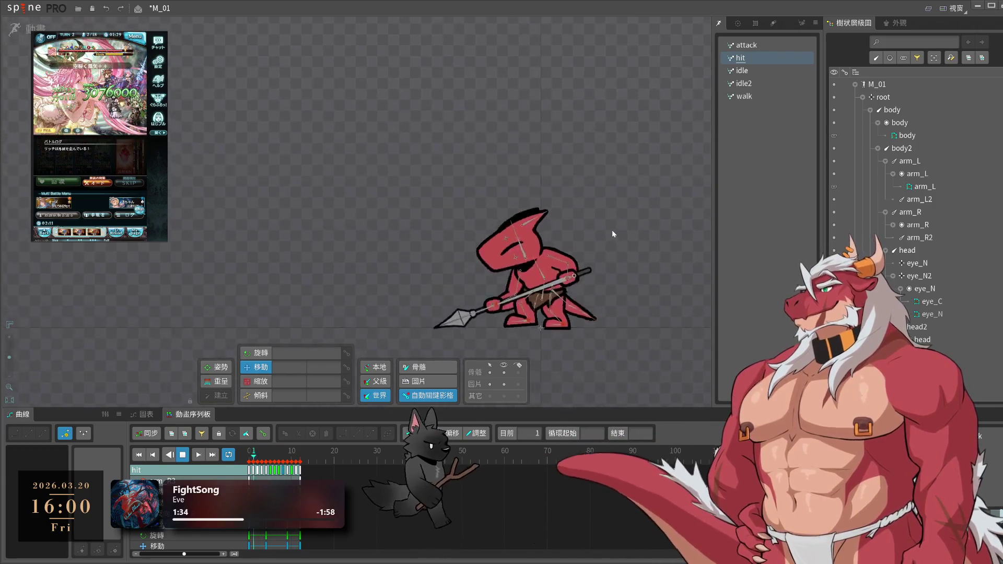
drag(563, 154, 582, 165)
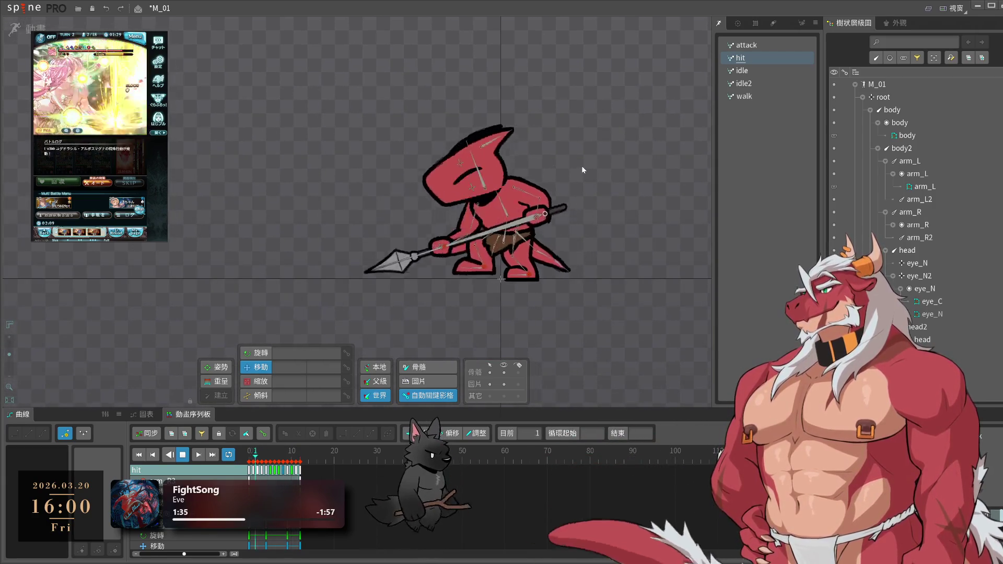
- Preview the idle, walk and attack animations, then return to hit
click(767, 73)
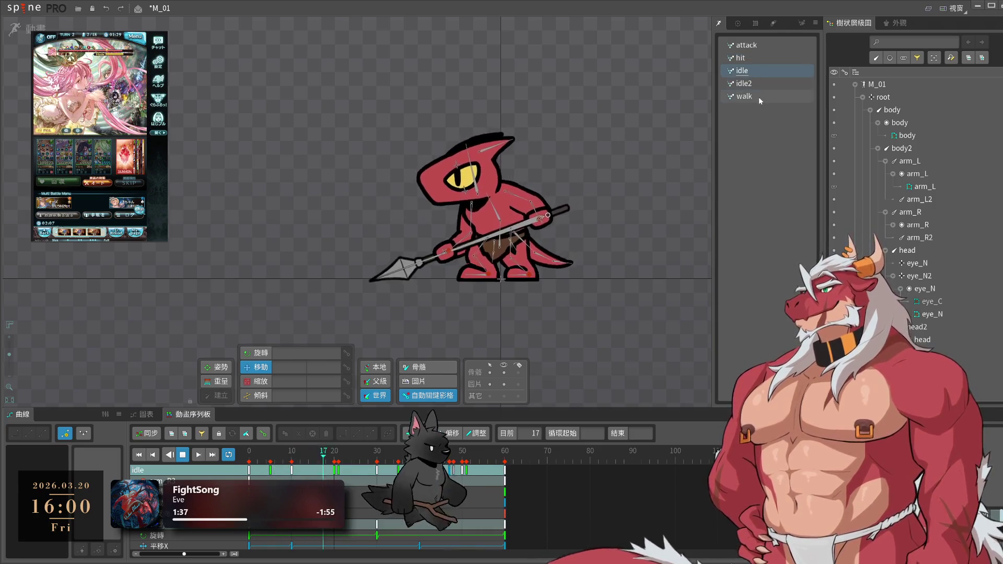
click(758, 96)
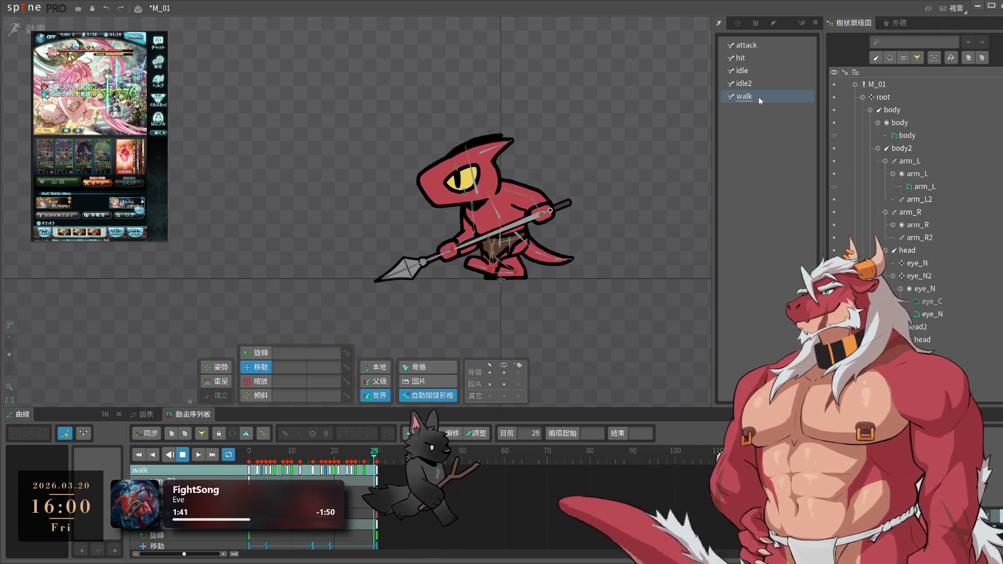
click(754, 49)
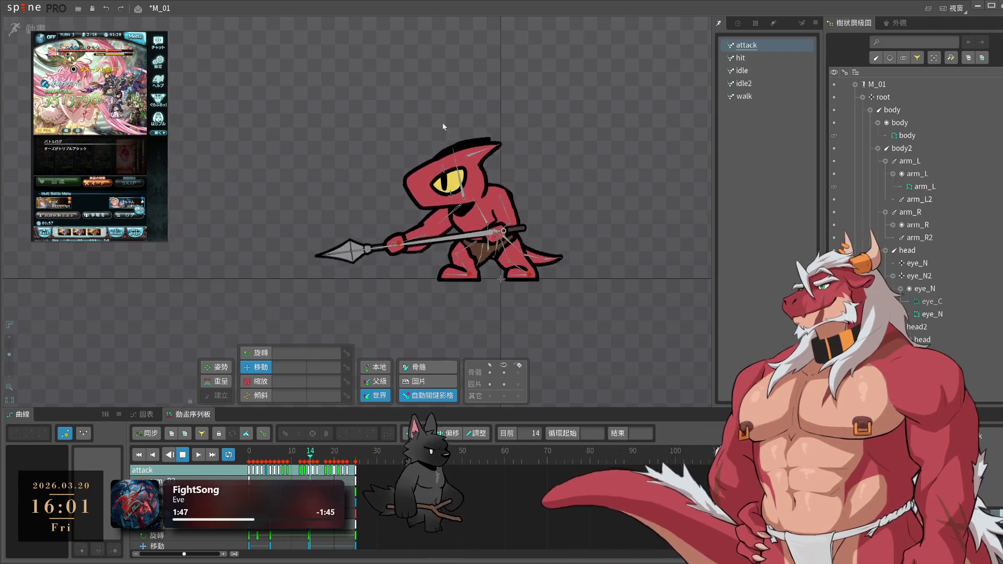
scroll(384, 127, down, 5)
drag(385, 127, 590, 202)
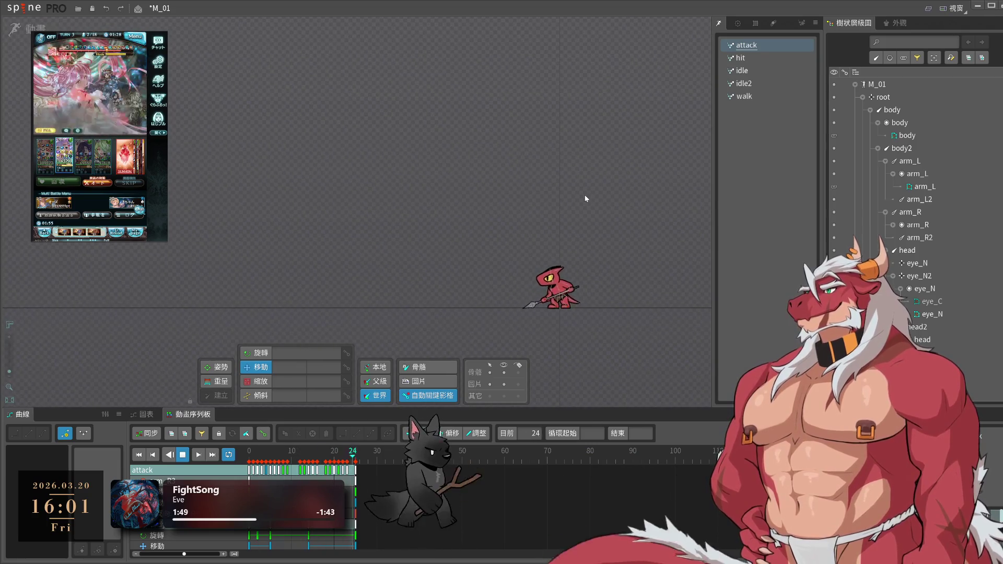
click(751, 60)
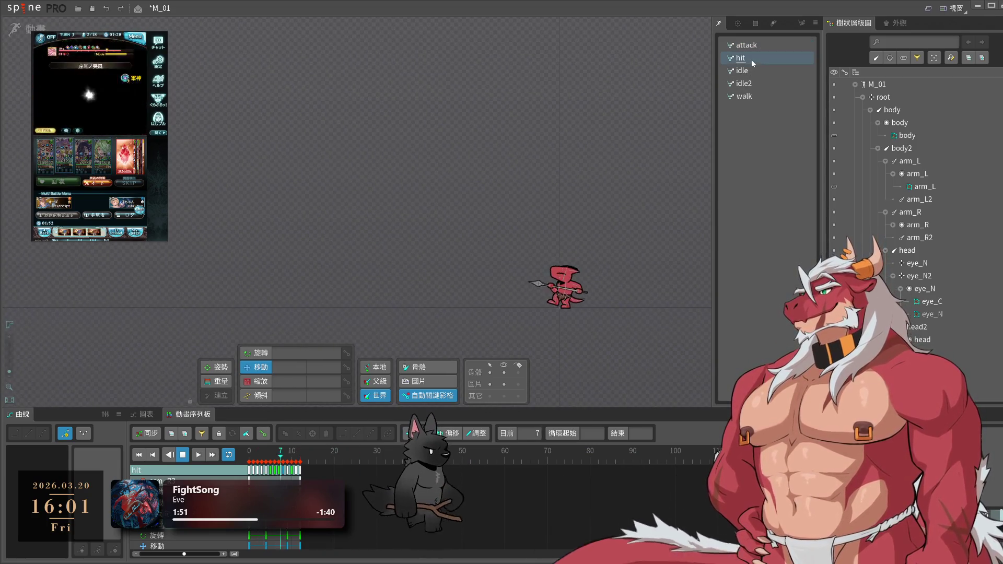
- Watch the spear lizard's walk animation up close and save M_01
click(756, 93)
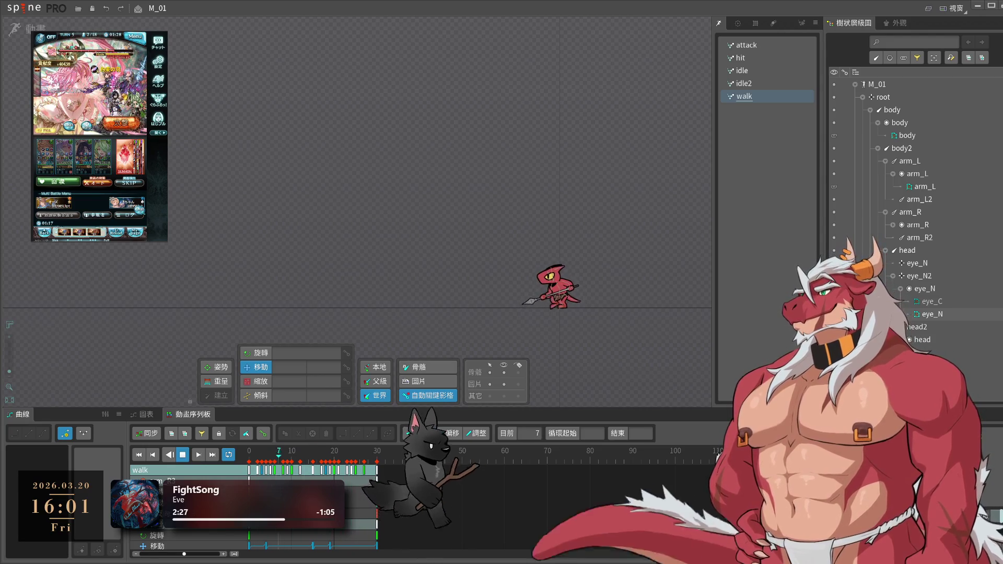
scroll(586, 314, up, 3)
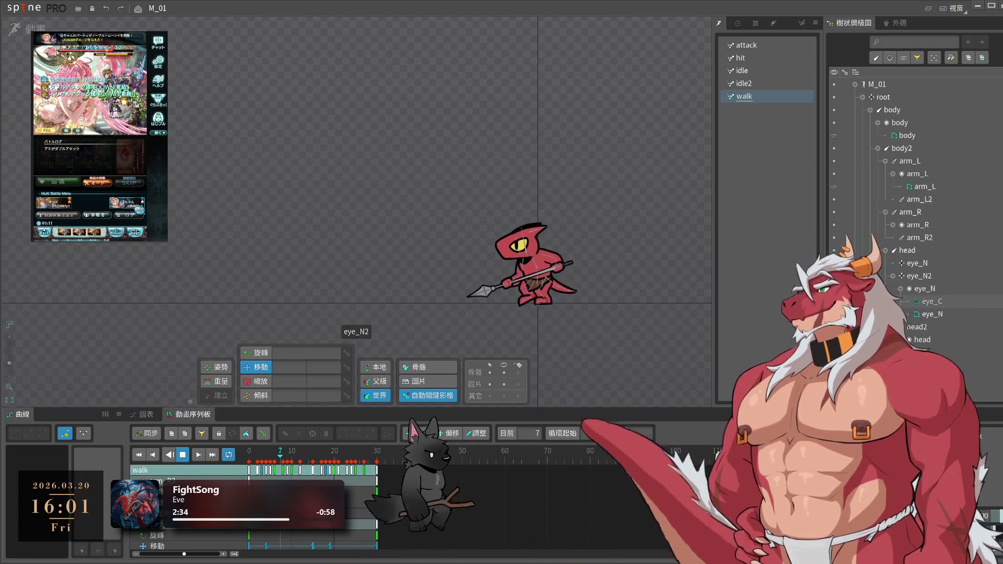
scroll(545, 260, up, 3)
scroll(545, 260, down, 2)
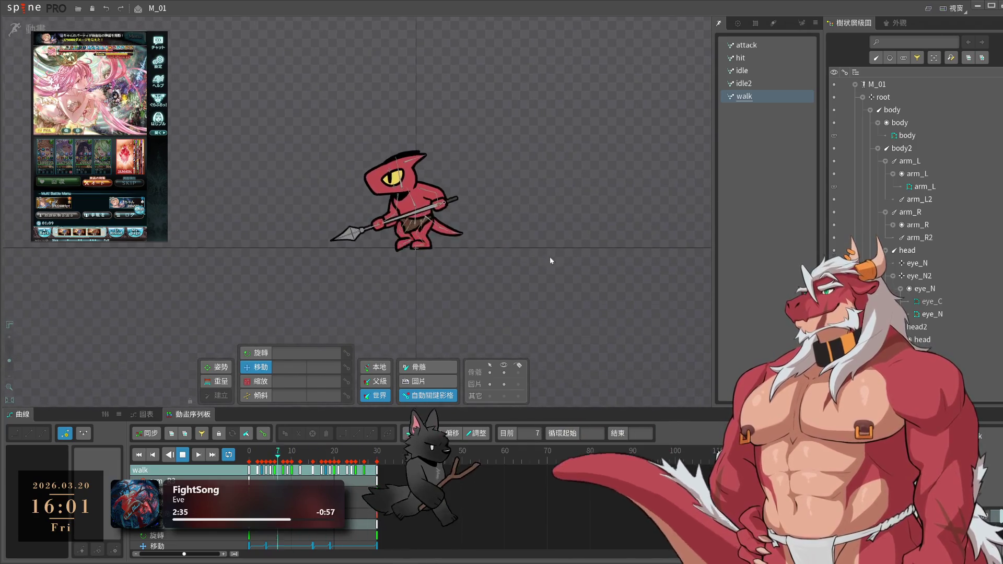
key(ctrl+s)
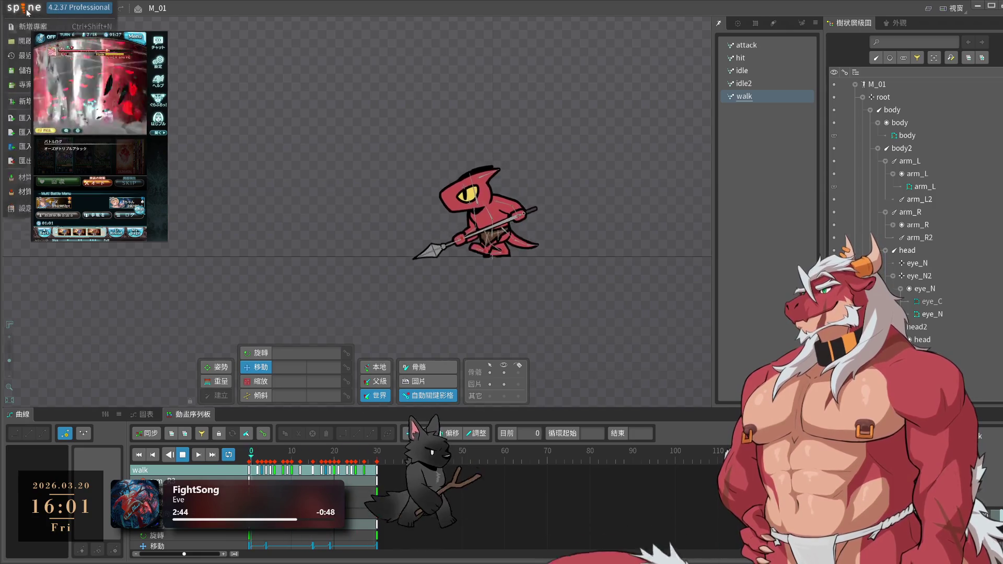
- Open B_01 from Recent Projects and switch to Animate mode with the idle animation showing
mouse_move(52, 54)
click(196, 54)
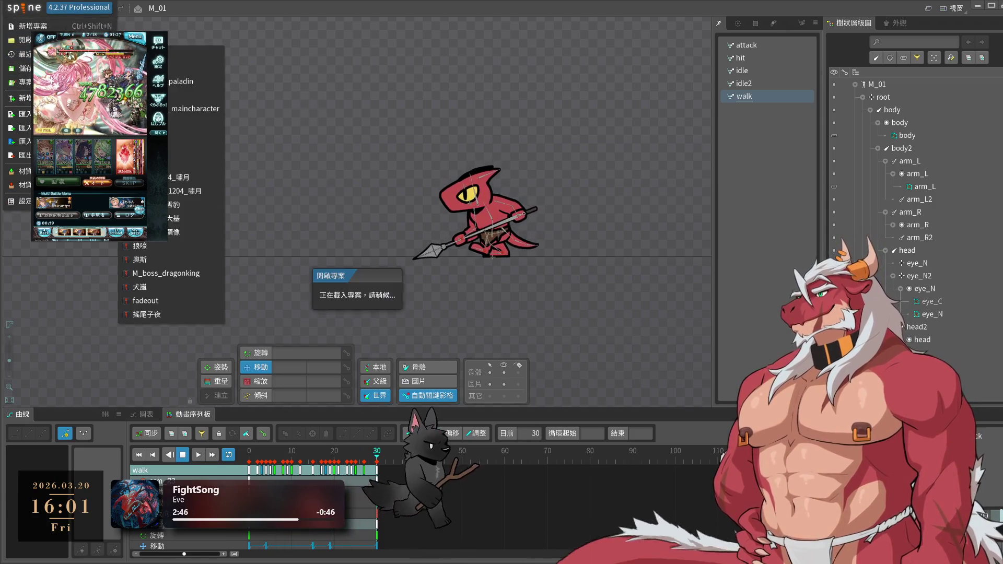
mouse_move(25, 53)
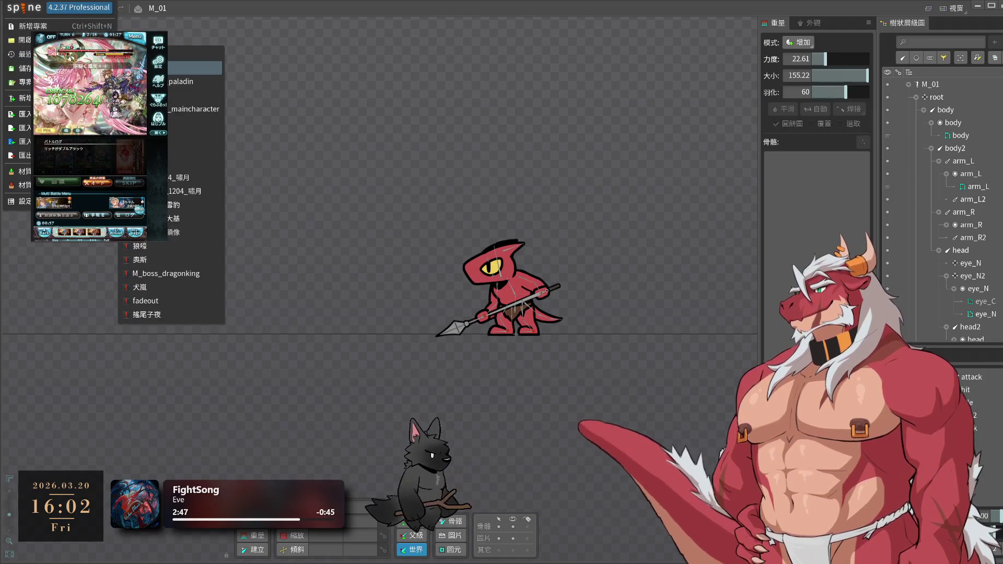
click(188, 67)
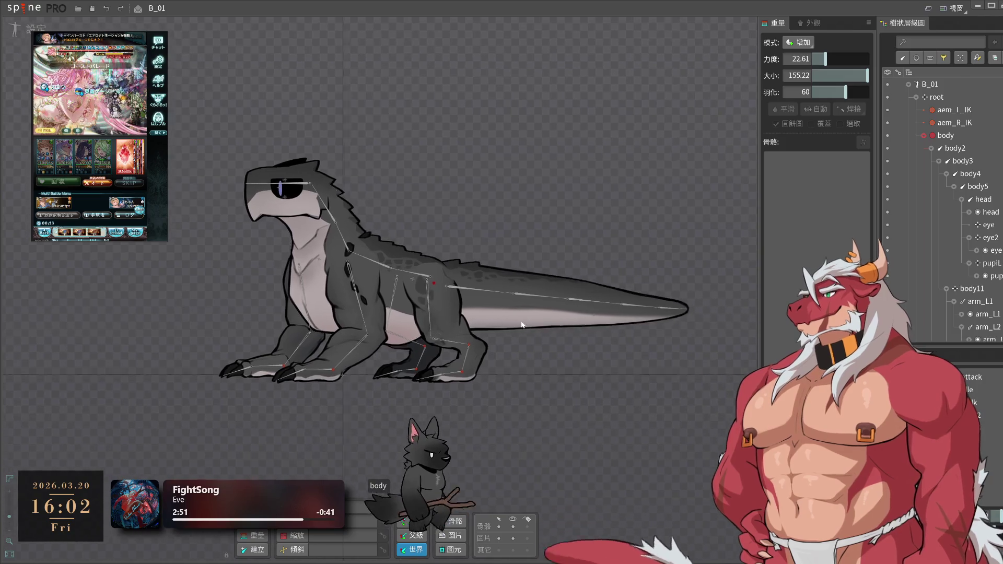
key(Tab)
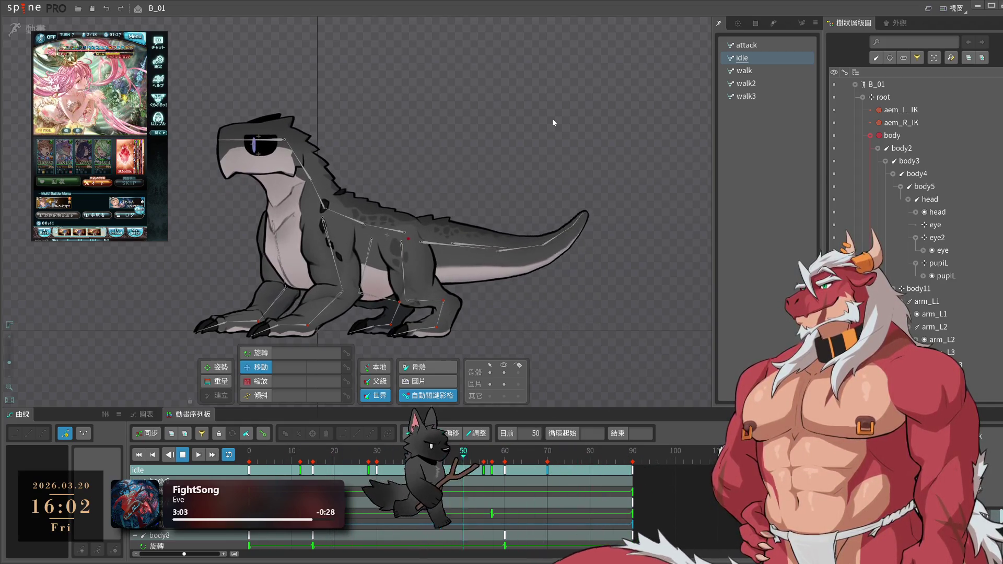
- Select the walk animation and the Leg_R2_IK bone, then scrub around frame 15 and play
click(758, 73)
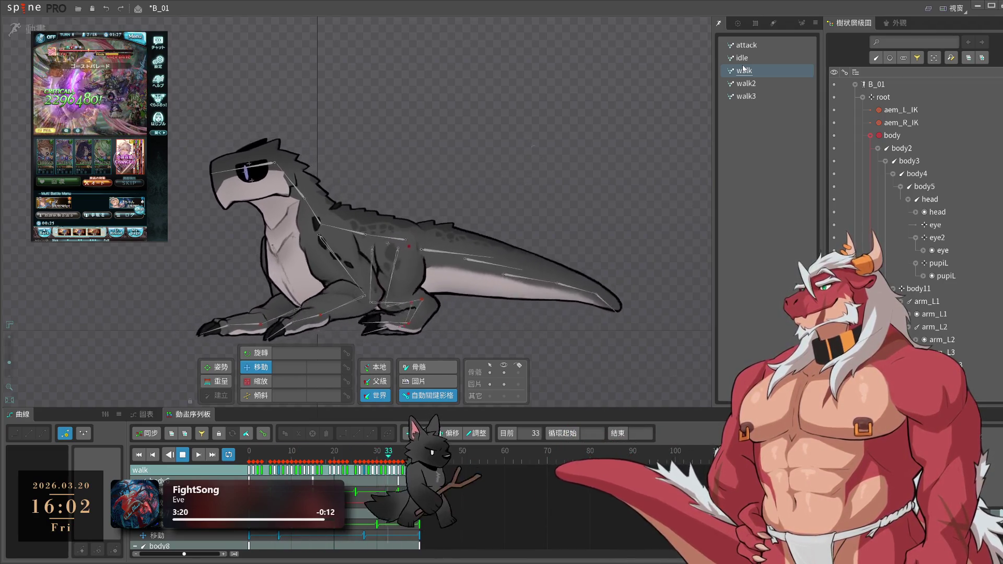
scroll(506, 254, up, 3)
scroll(506, 254, up, 2)
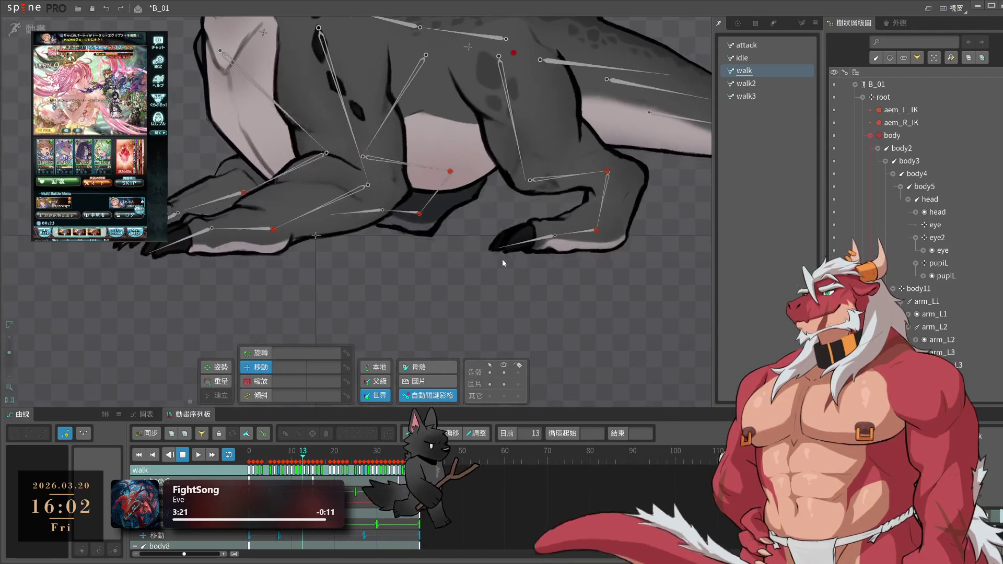
click(407, 219)
mouse_move(335, 462)
mouse_down()
mouse_move(292, 463)
mouse_move(358, 471)
mouse_move(312, 464)
mouse_up()
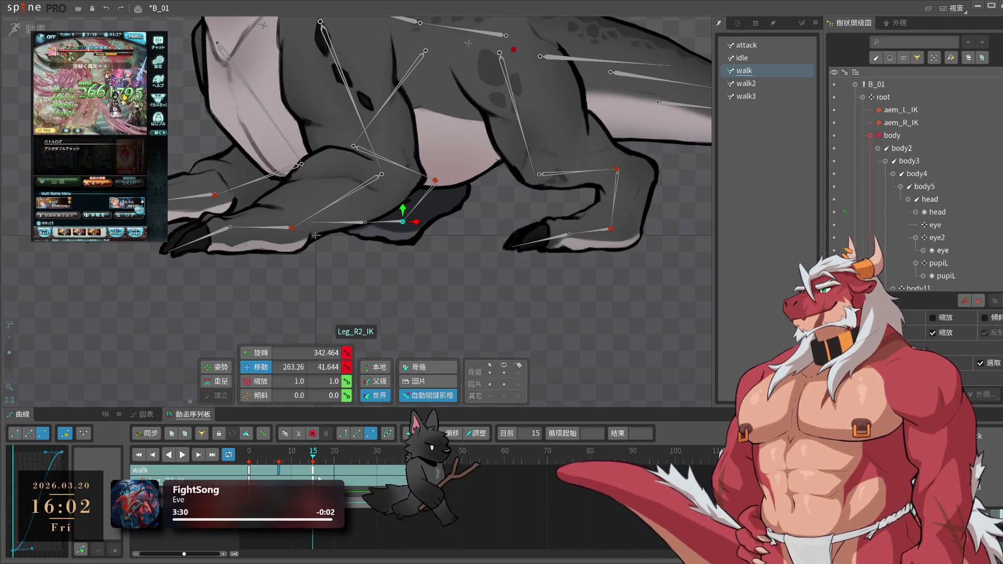
key(space)
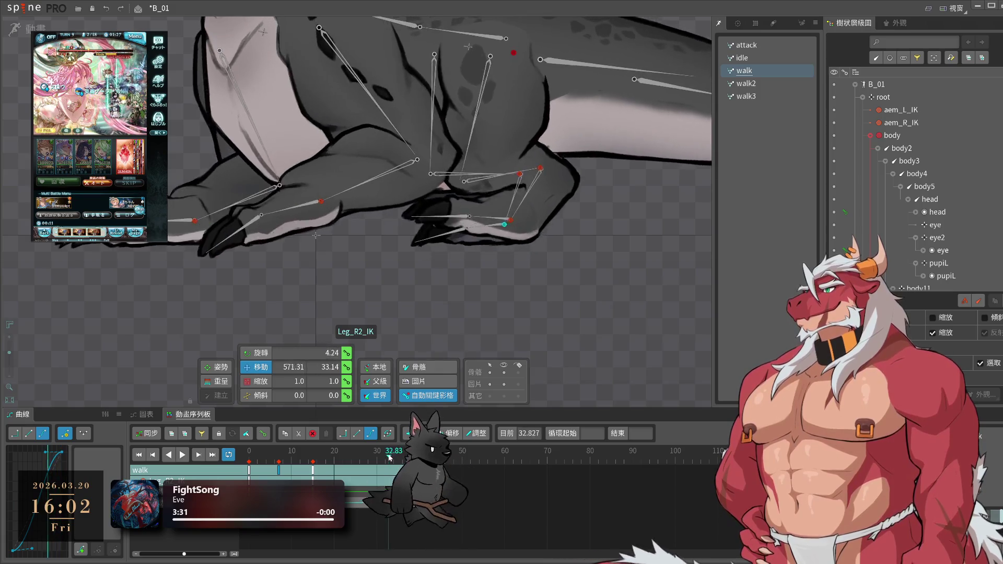
mouse_move(329, 459)
mouse_down()
mouse_move(315, 465)
mouse_move(332, 466)
mouse_up()
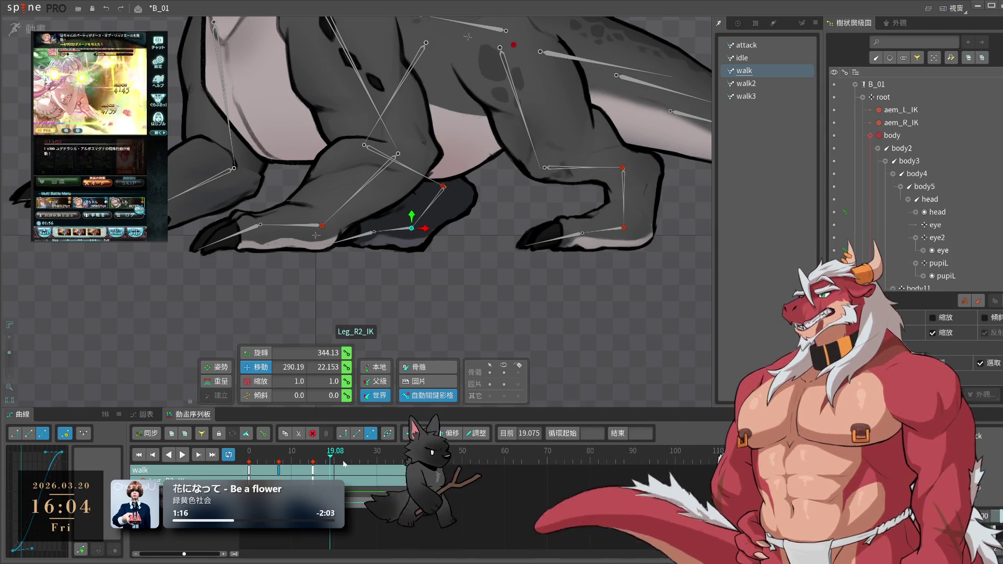
- Select root, body, Leg_L1_IK and Leg_R2_IK in the Tree
click(883, 97)
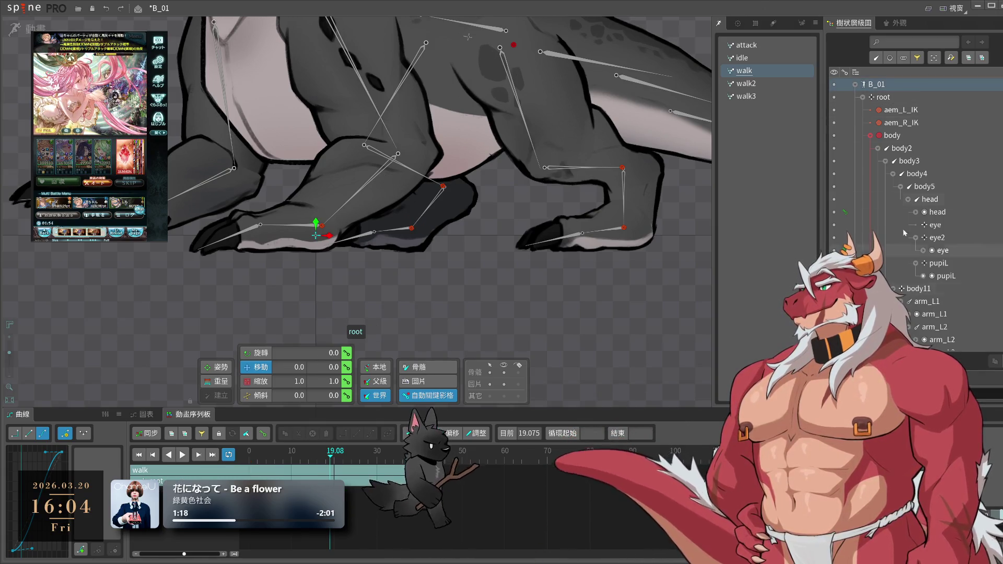
double_click(900, 137)
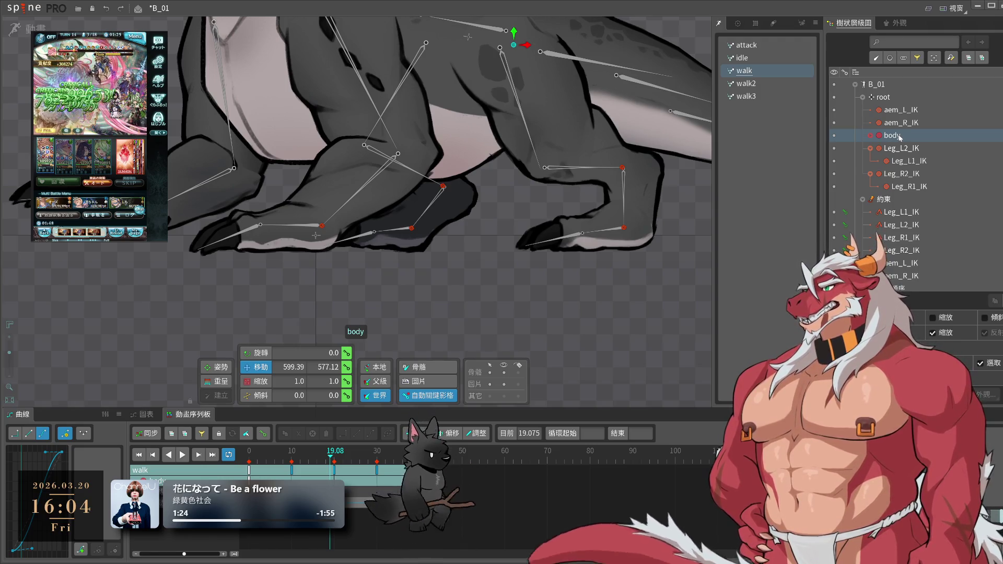
click(903, 213)
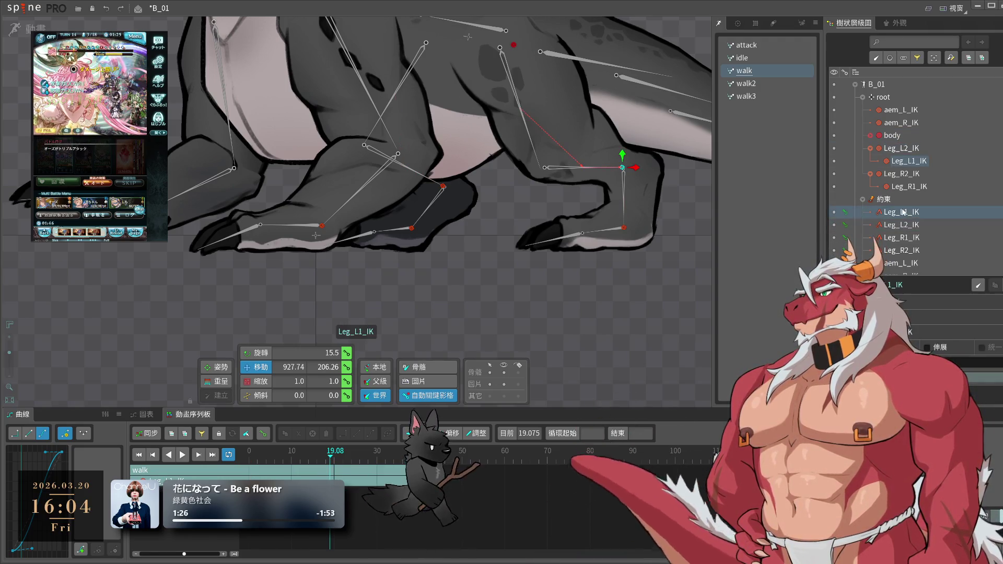
click(904, 176)
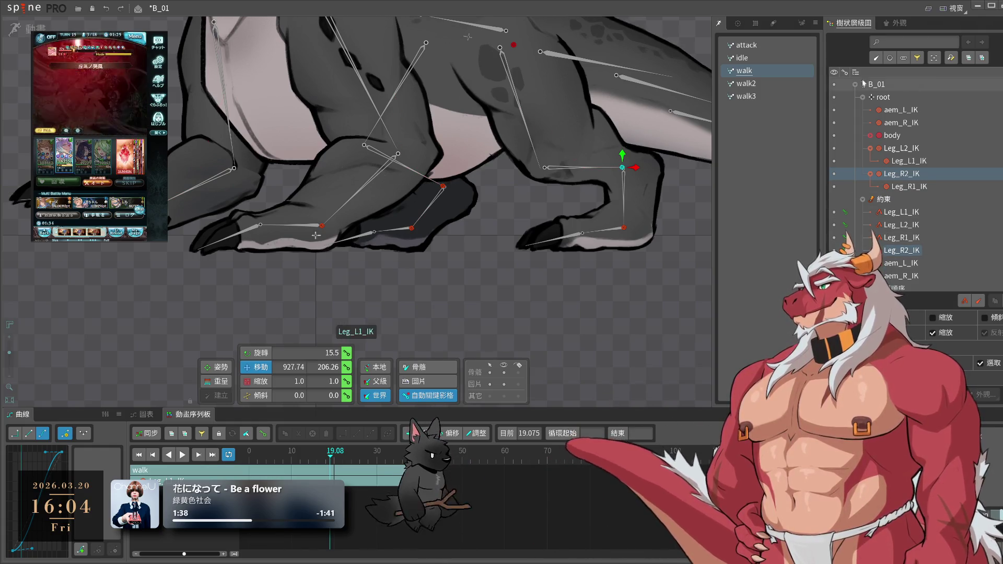
- Return to Setup mode and select the body6 tail bone
key(Tab)
drag(723, 171, 693, 278)
click(572, 202)
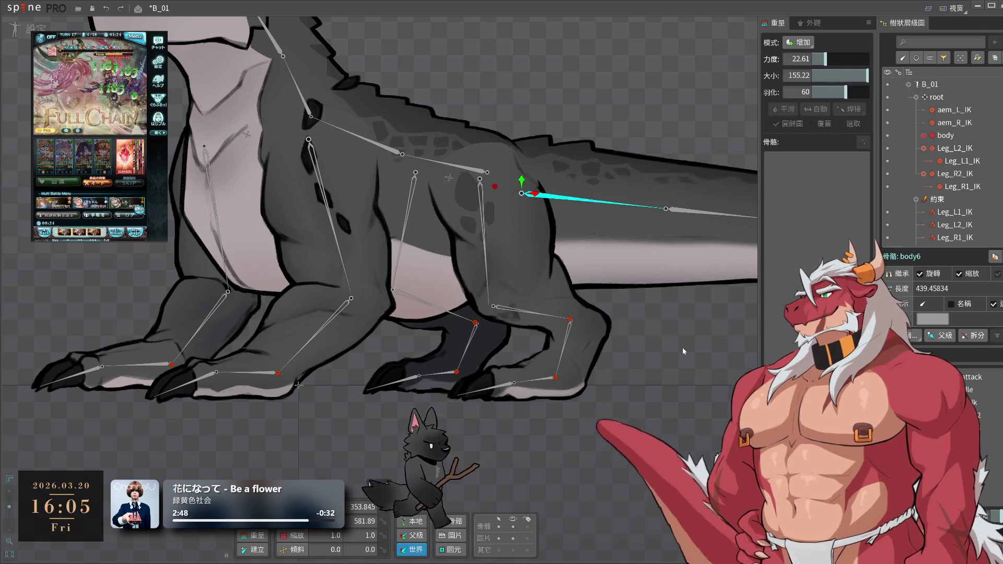
- Save B_01, then play walk3 in Animate mode with the bone overlay hidden
click(682, 351)
key(ctrl+s)
scroll(636, 387, down, 2)
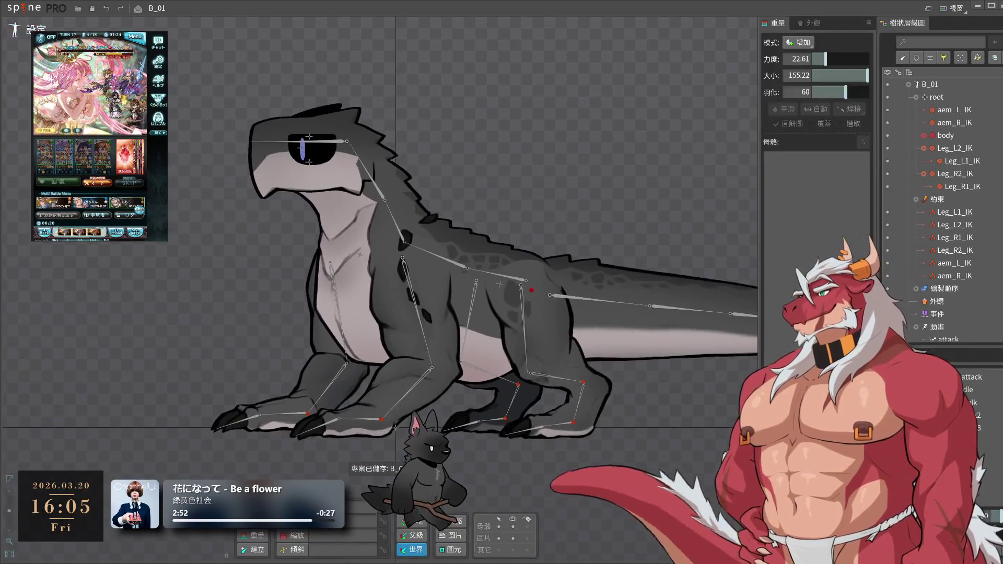
key(Tab)
click(748, 98)
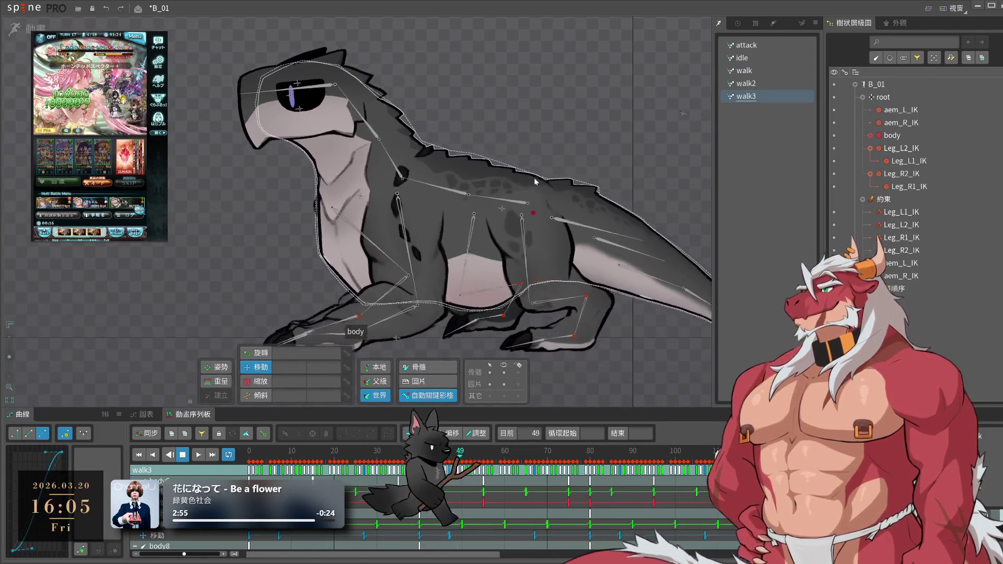
click(504, 372)
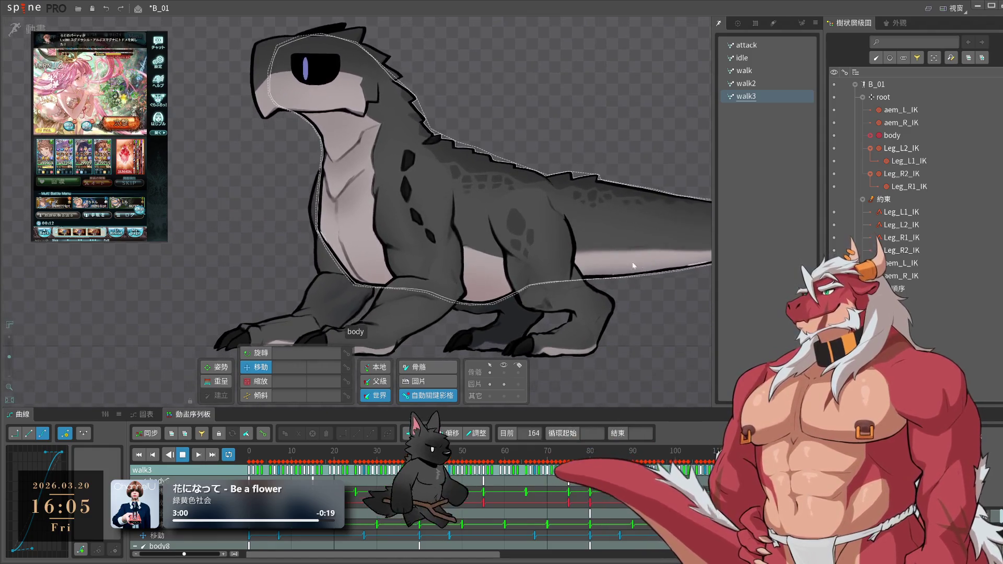
- Close the game's quest result dialog and save the project twice more
scroll(620, 263, down, 2)
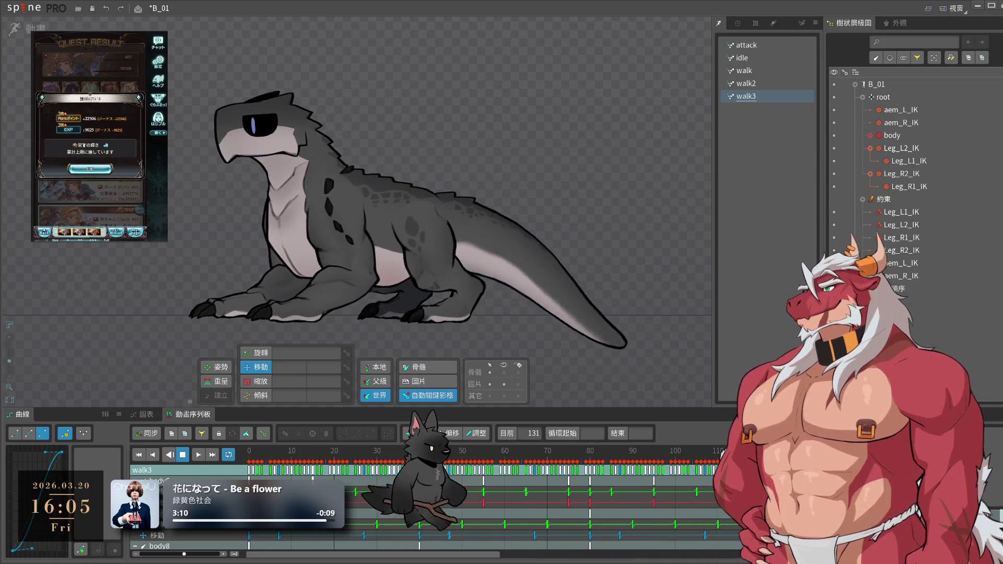
click(90, 171)
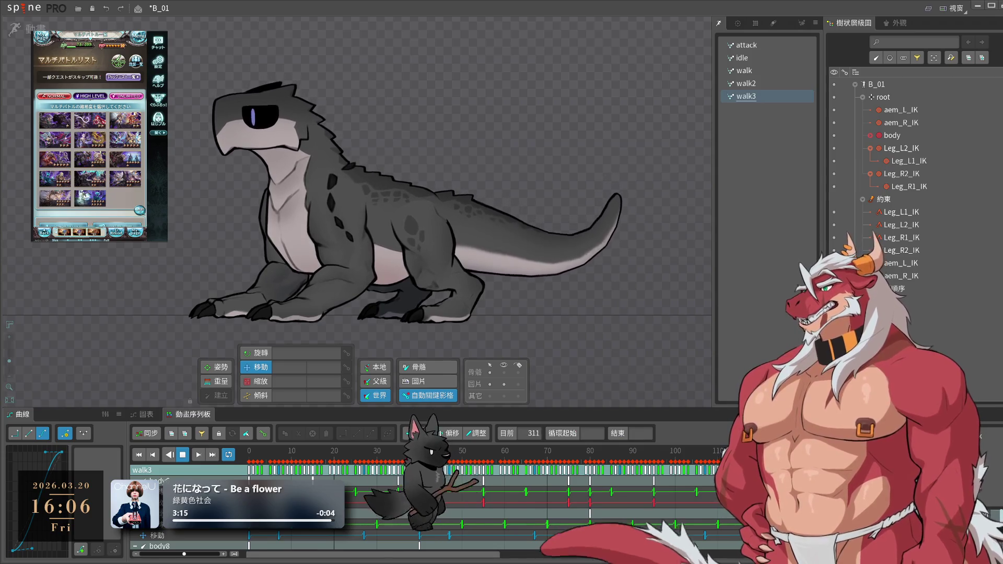
key(ctrl+s)
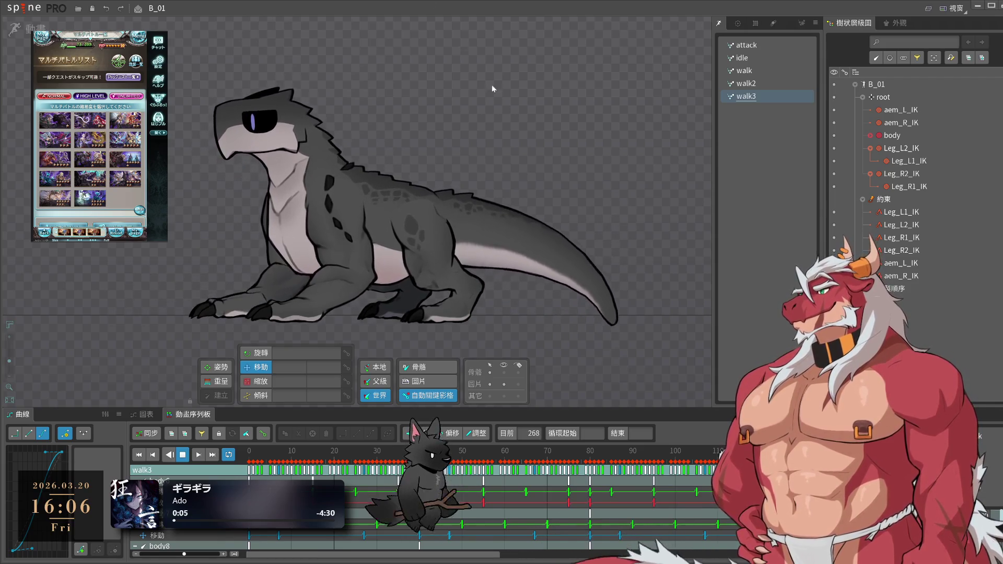
key(ctrl+s)
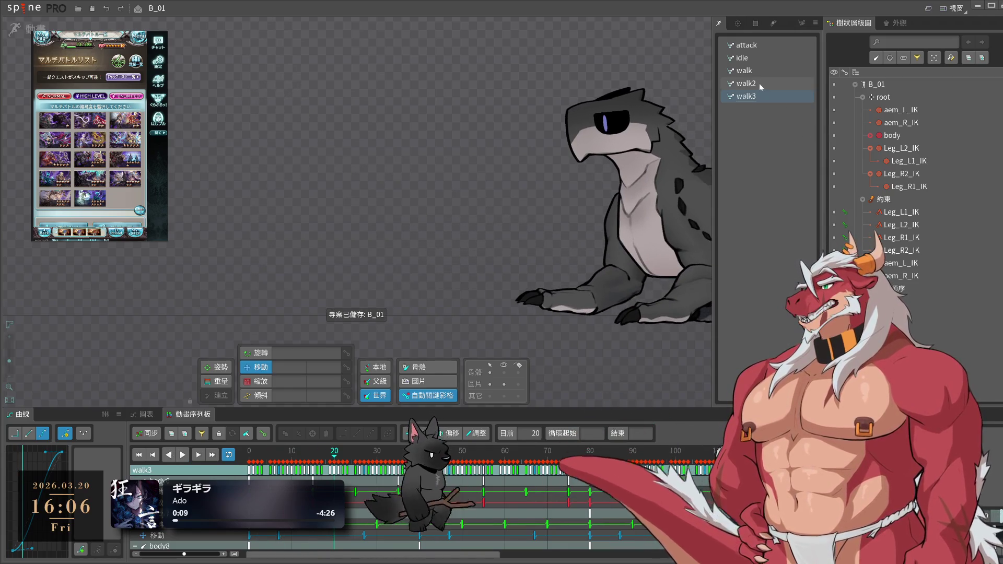
- Play walk2, delete the six tail bones' keys, undo that, and replay it
click(760, 82)
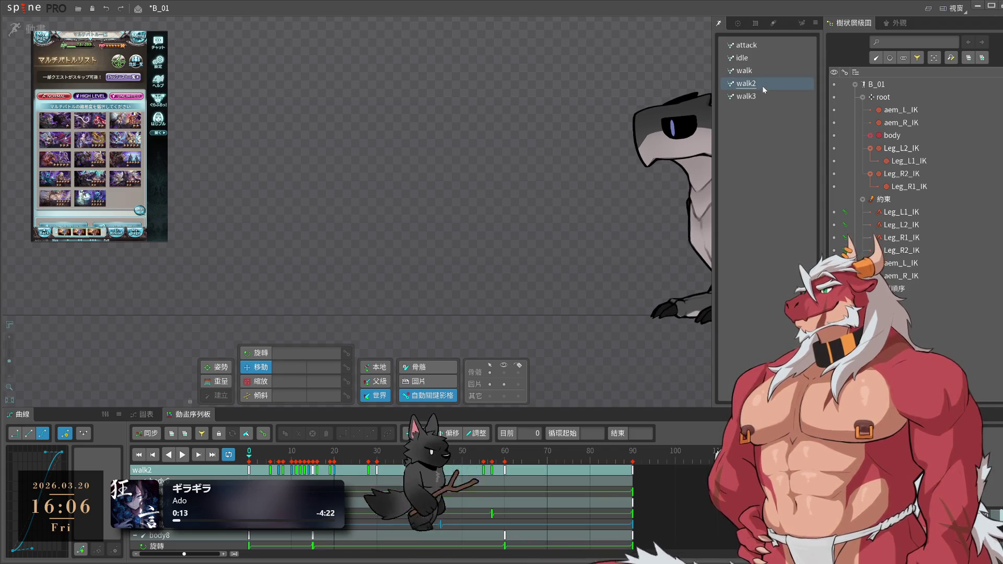
key(l)
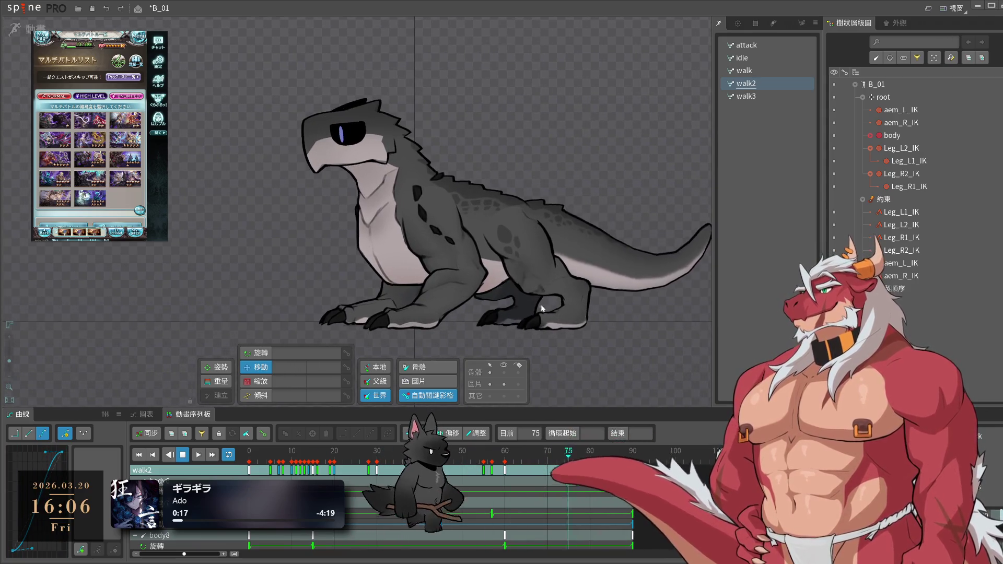
key(k)
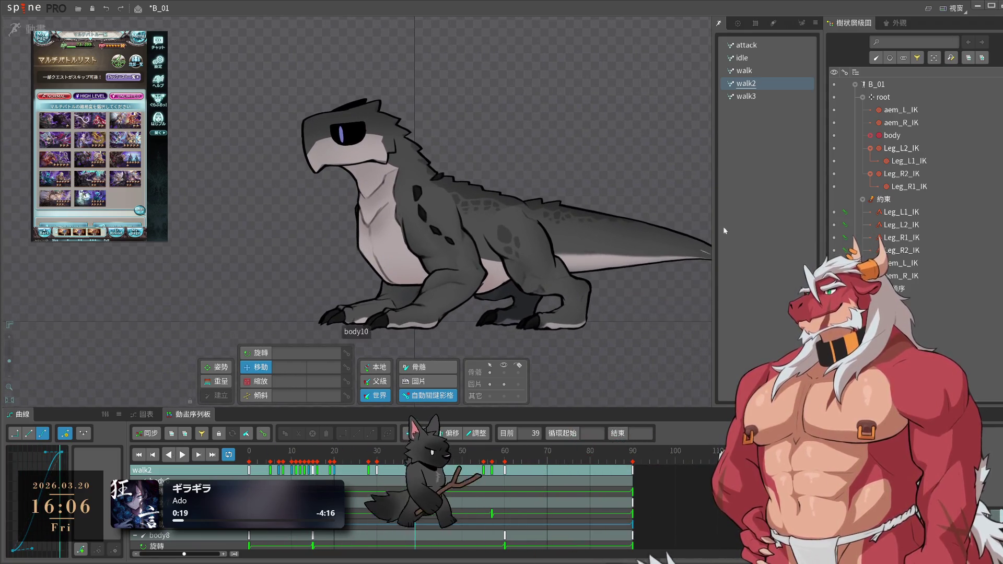
click(775, 87)
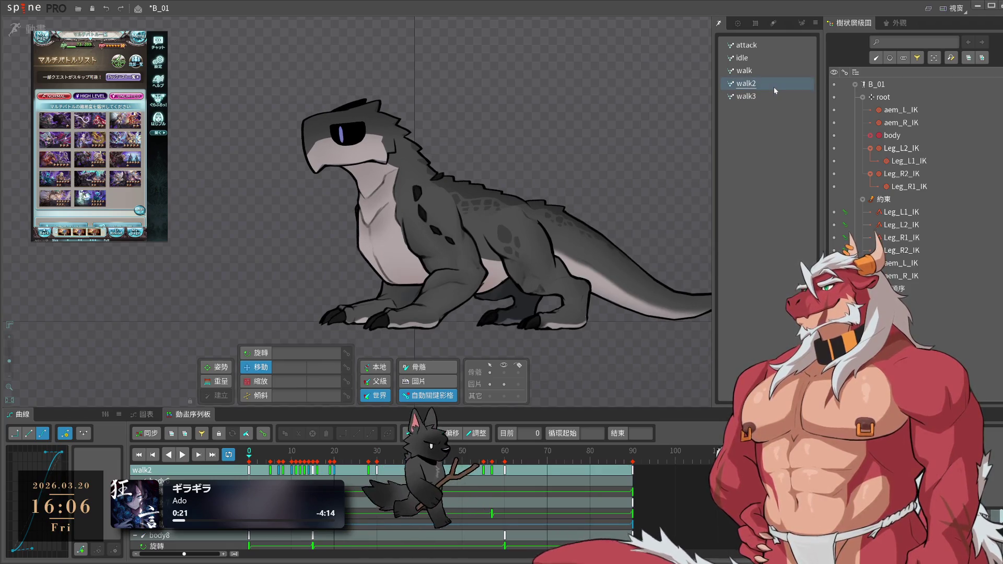
drag(700, 314, 569, 242)
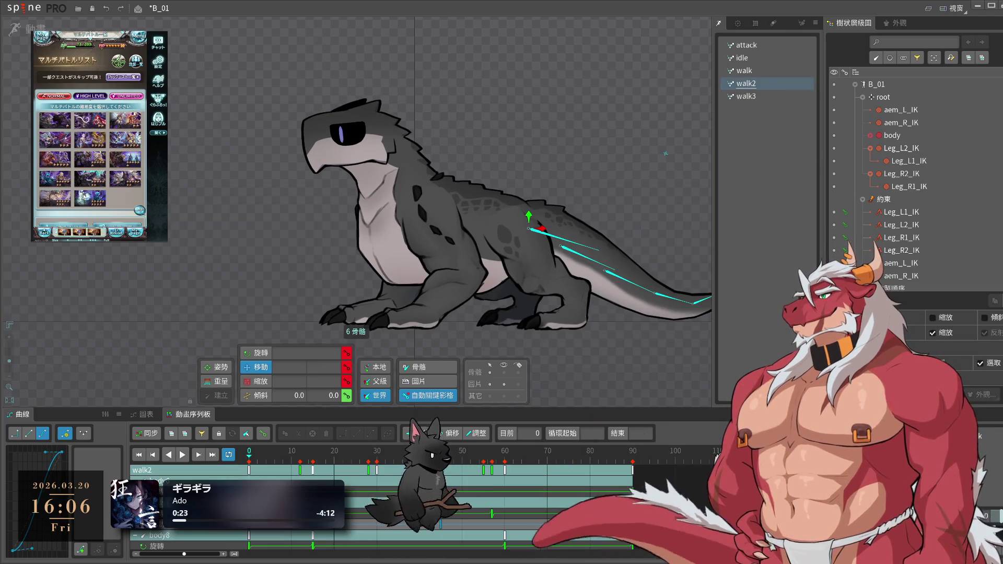
key(Delete)
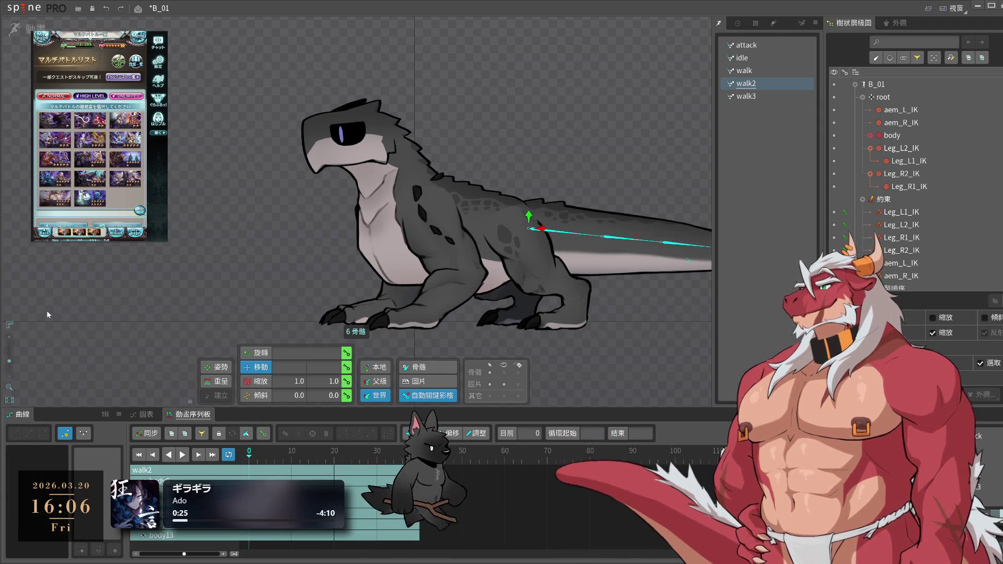
key(ctrl+z)
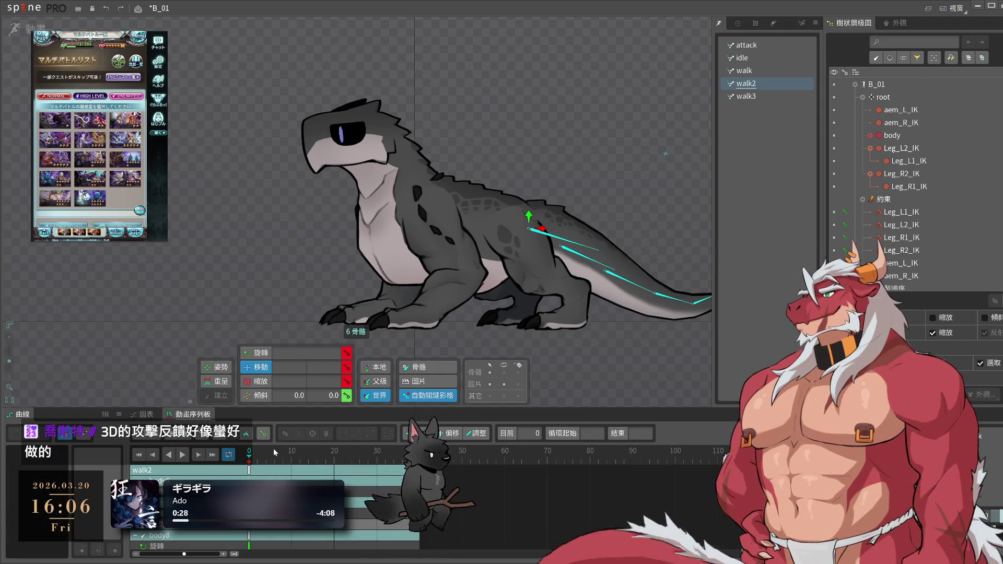
key(space)
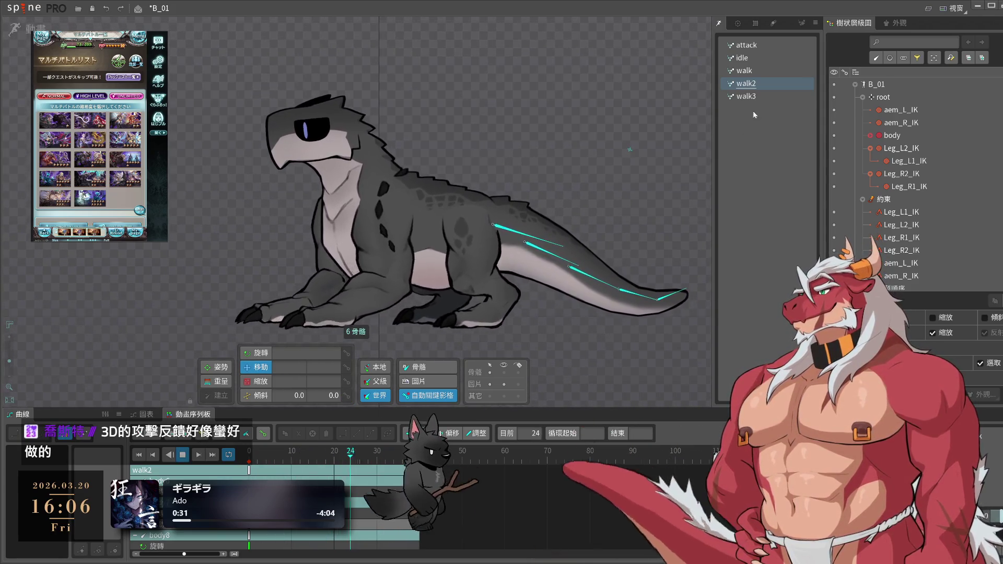
- Preview walk3, save B_01, pause and resume playback, then select attack
click(753, 96)
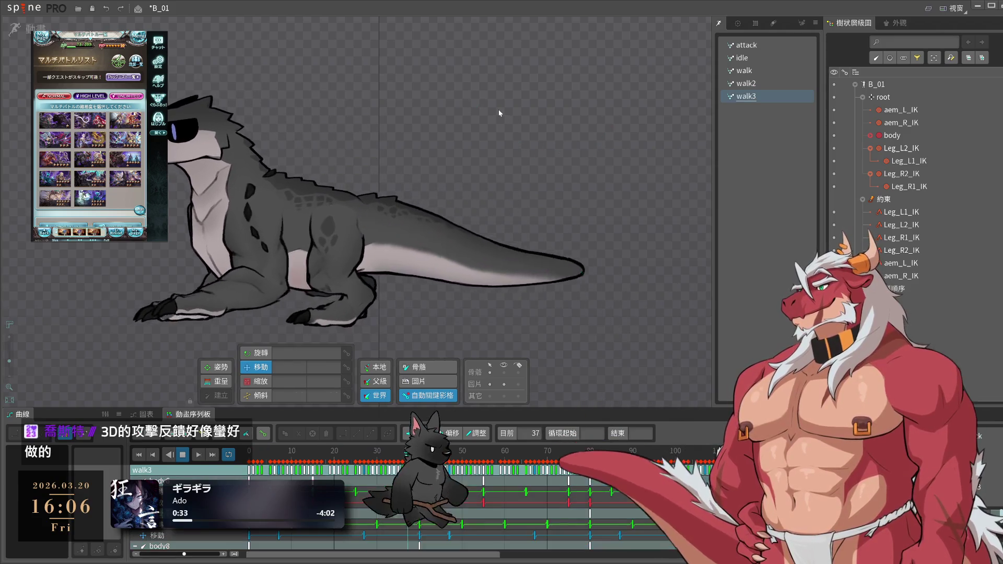
key(ctrl+s)
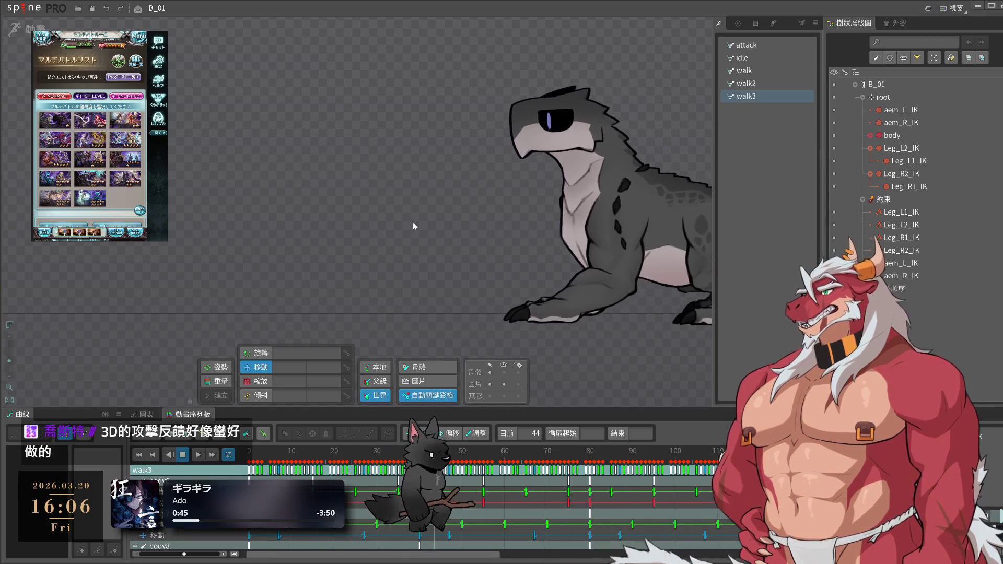
key(space)
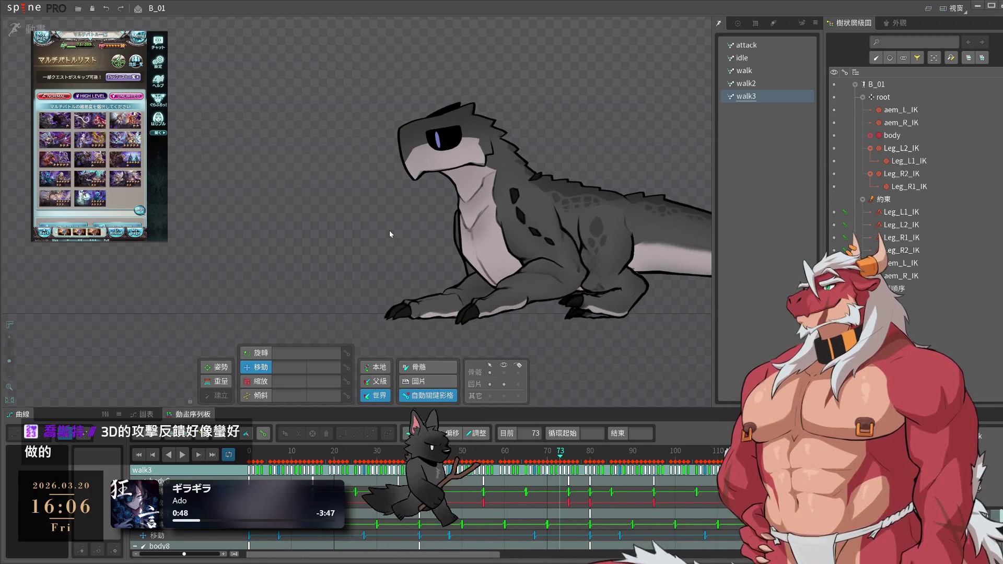
key(space)
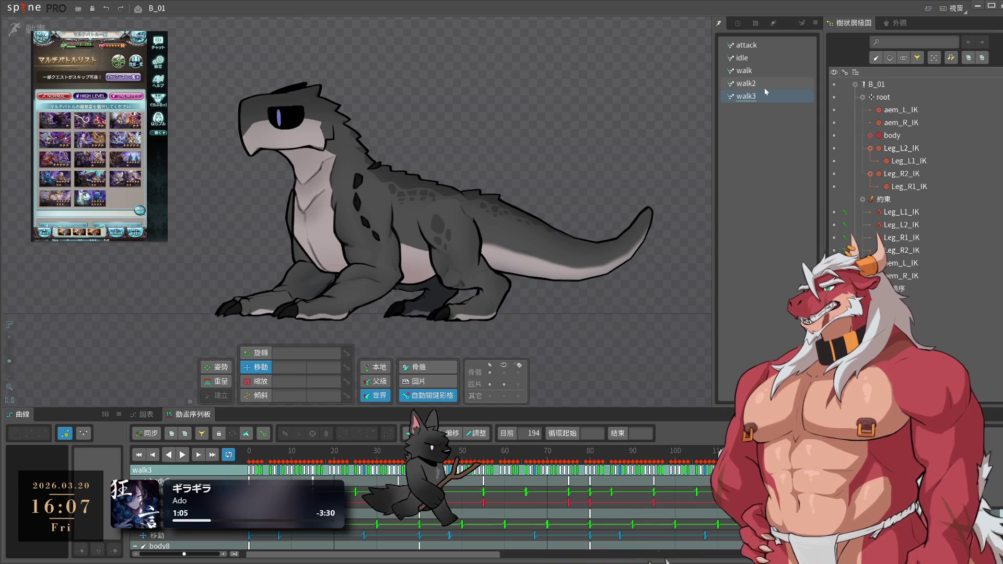
click(763, 47)
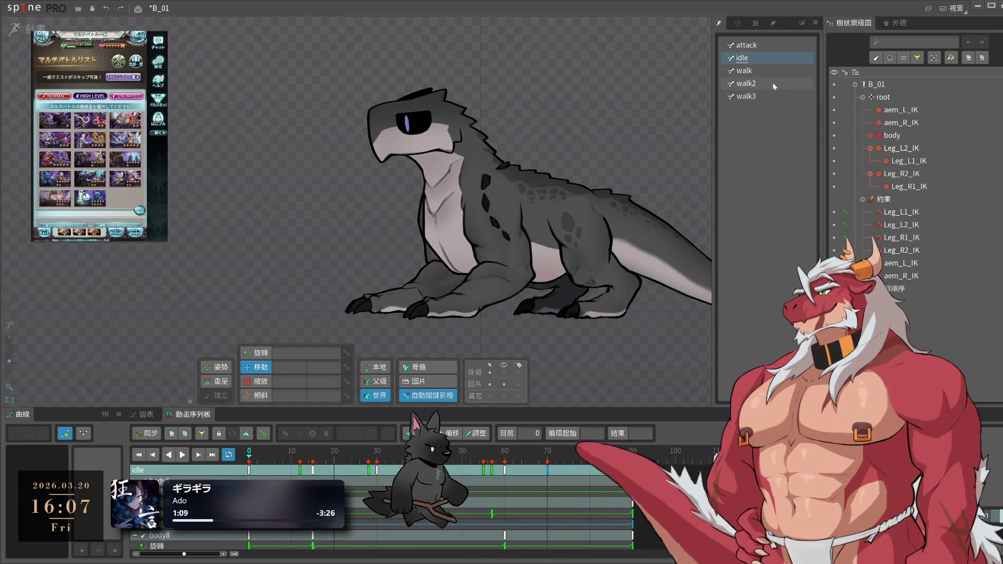
- Delete the walk3 and walk2 animations, confirming each deletion
click(769, 98)
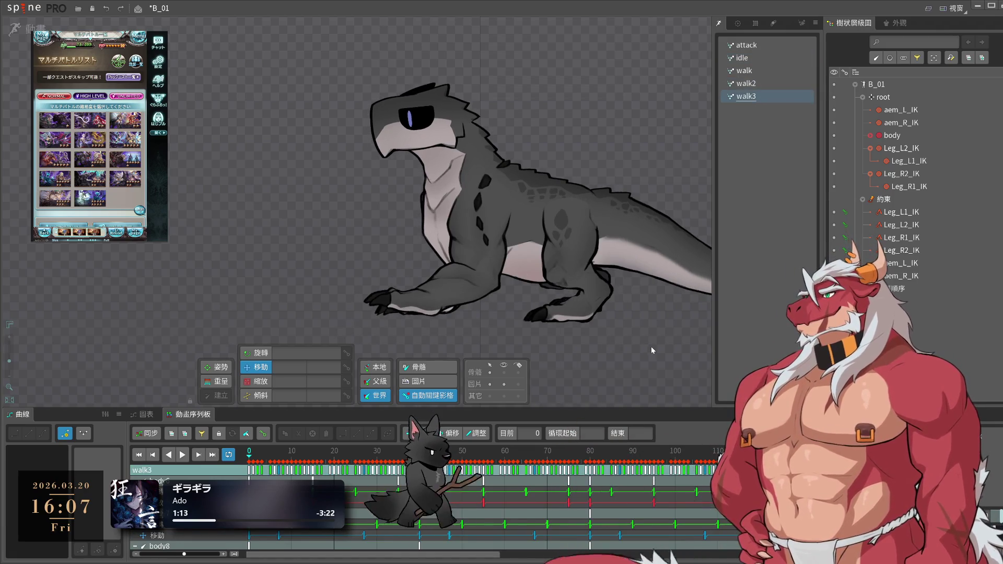
key(Up)
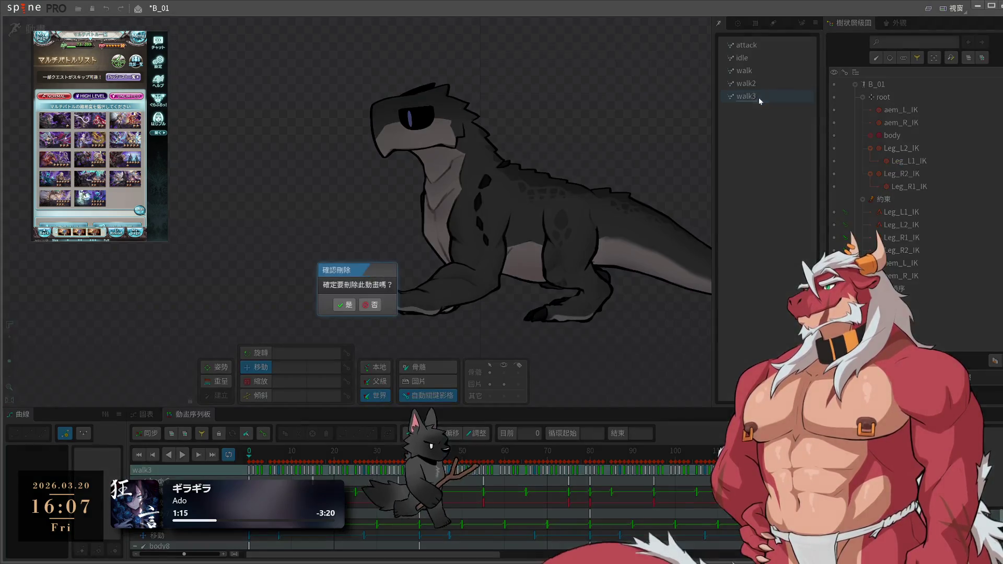
click(346, 313)
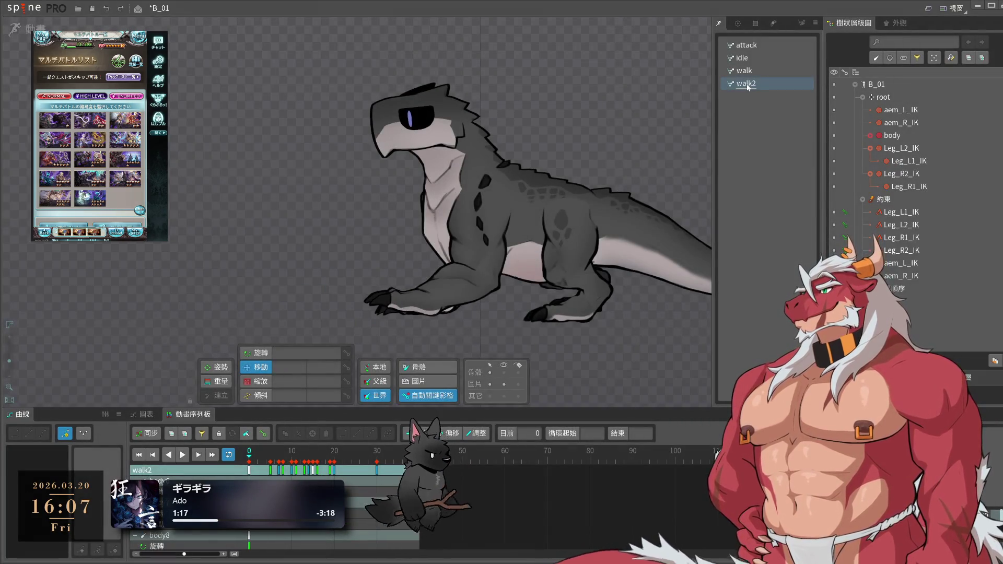
key(Up)
key(Return)
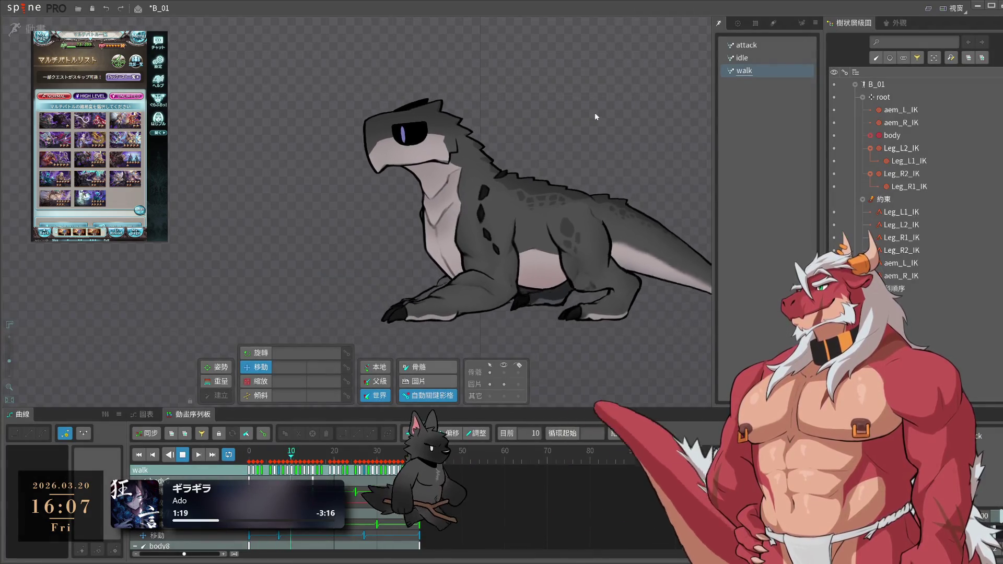
- Save the project, then open and dismiss the Spine menu without choosing anything
key(ctrl+s)
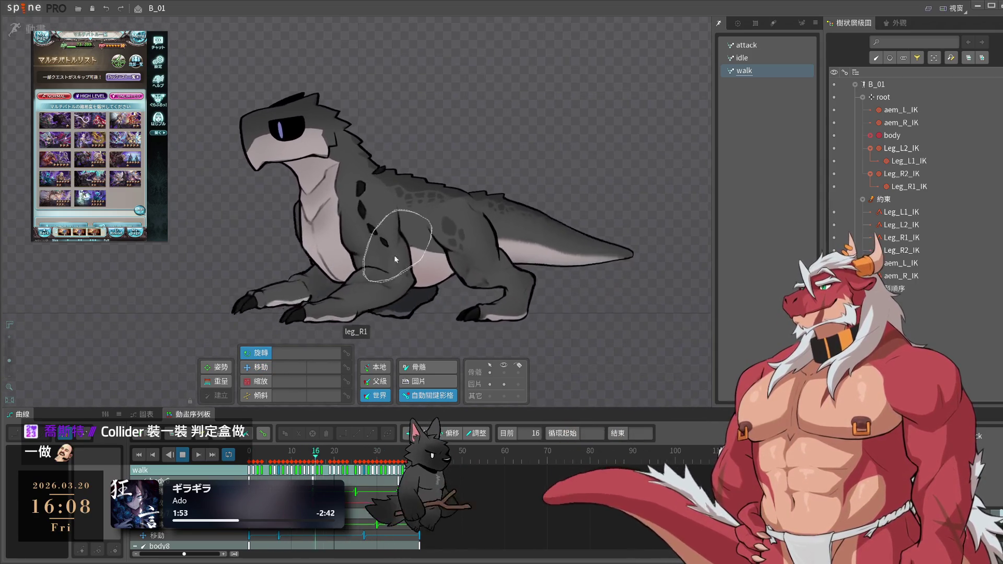
click(23, 7)
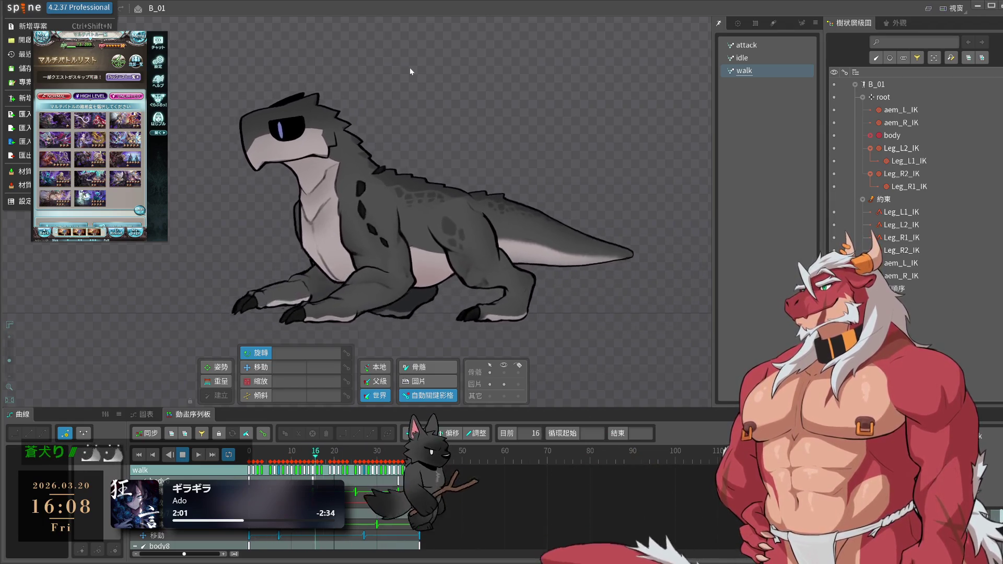
key(Escape)
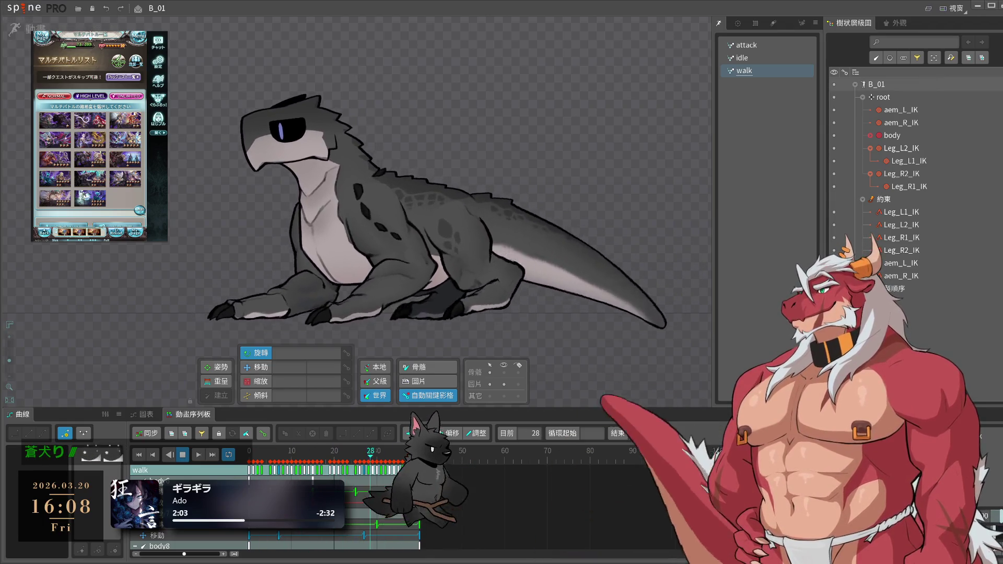
- In the reference game, open the quest list, join a battle and dismiss the rescue request prompt
click(118, 142)
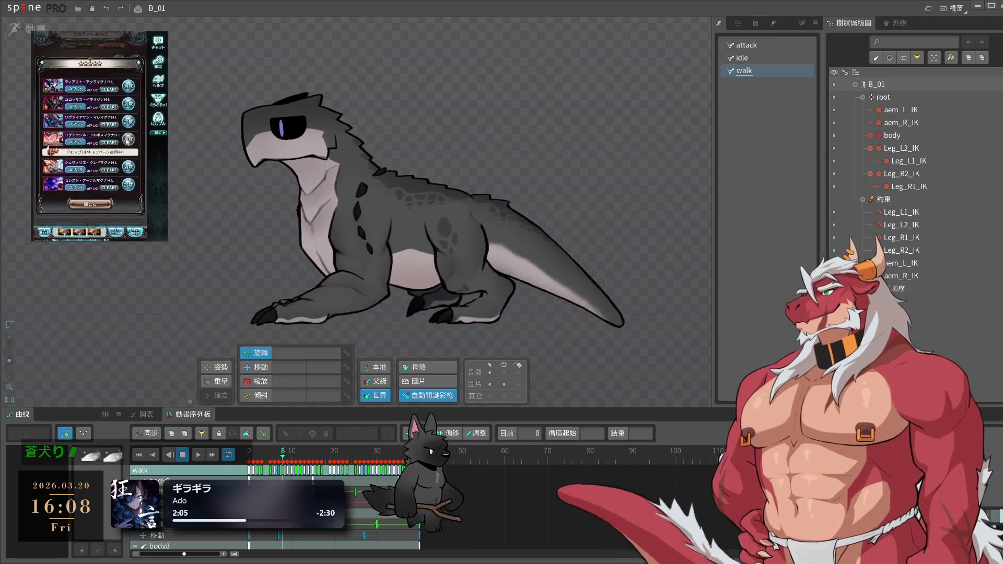
click(97, 204)
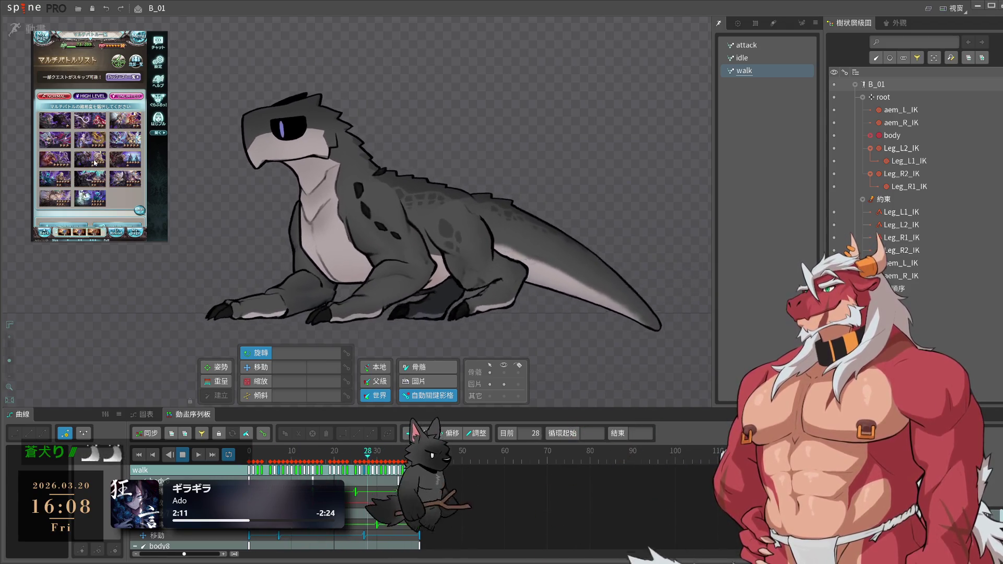
click(95, 162)
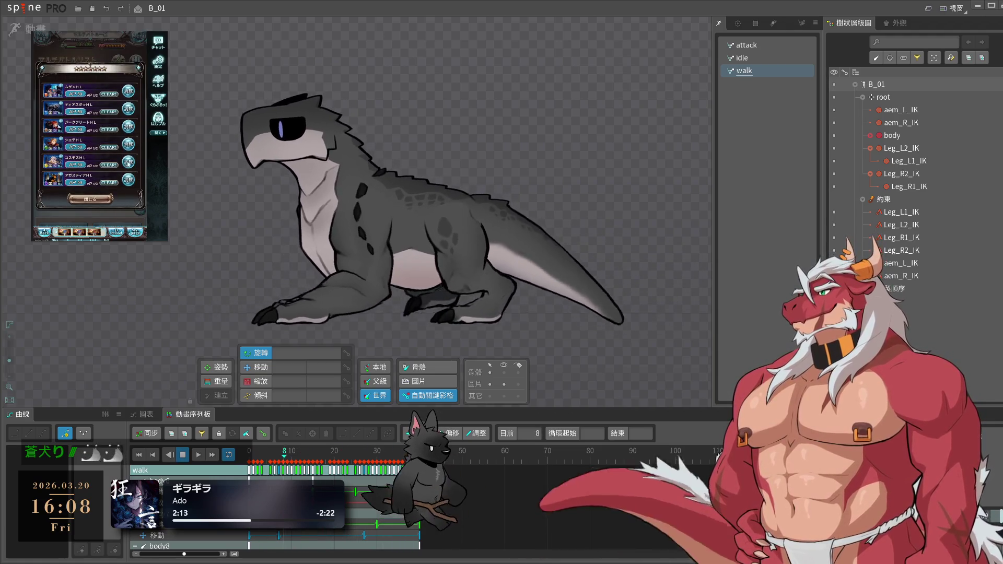
click(128, 109)
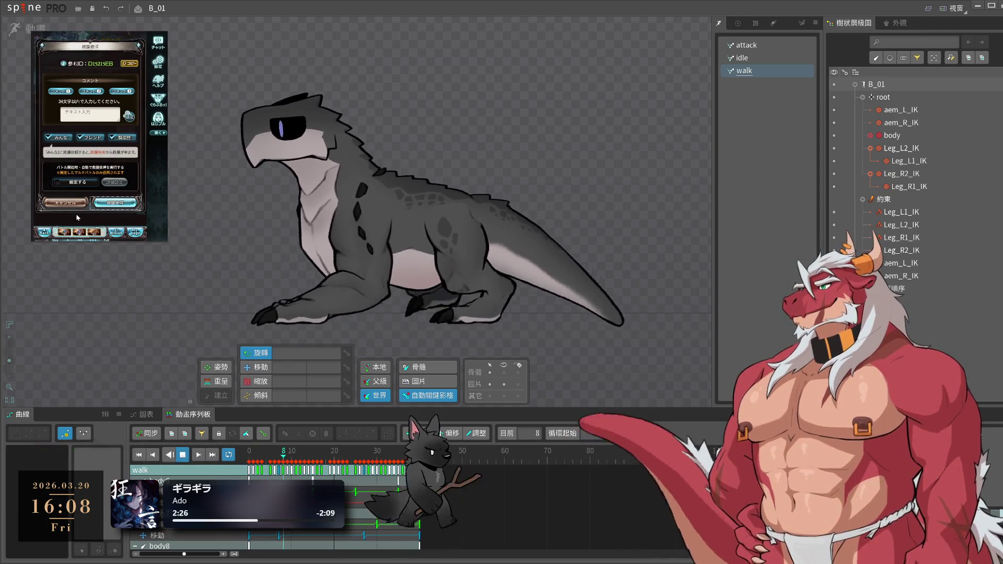
click(105, 207)
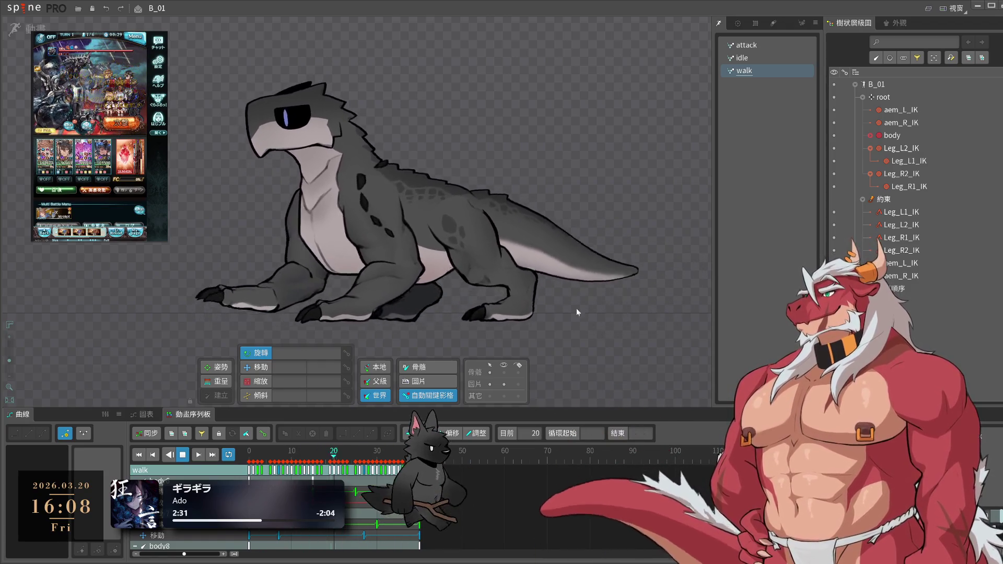
- Select the leg_R4 attachment on the lizard, then clear the selection
click(445, 230)
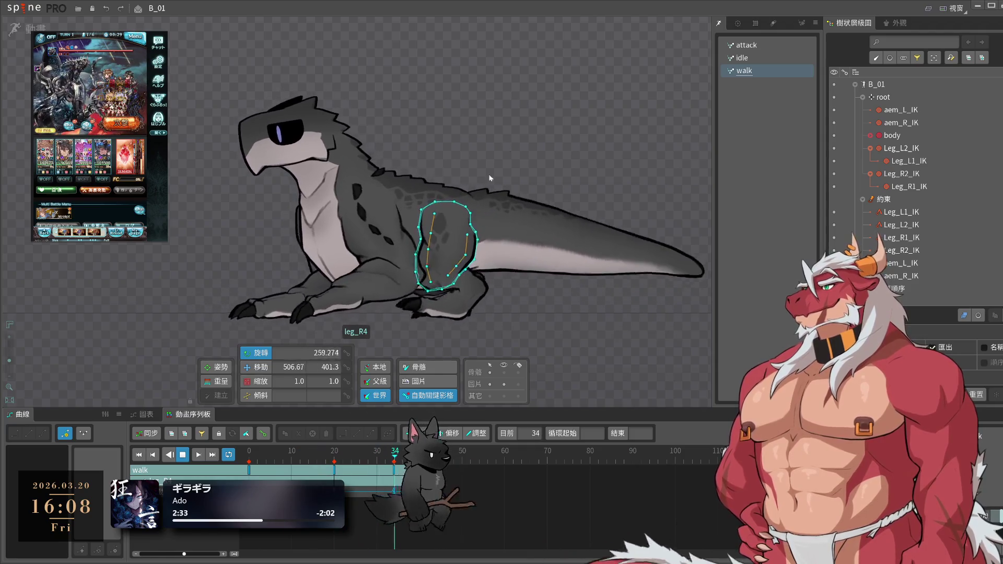
click(534, 108)
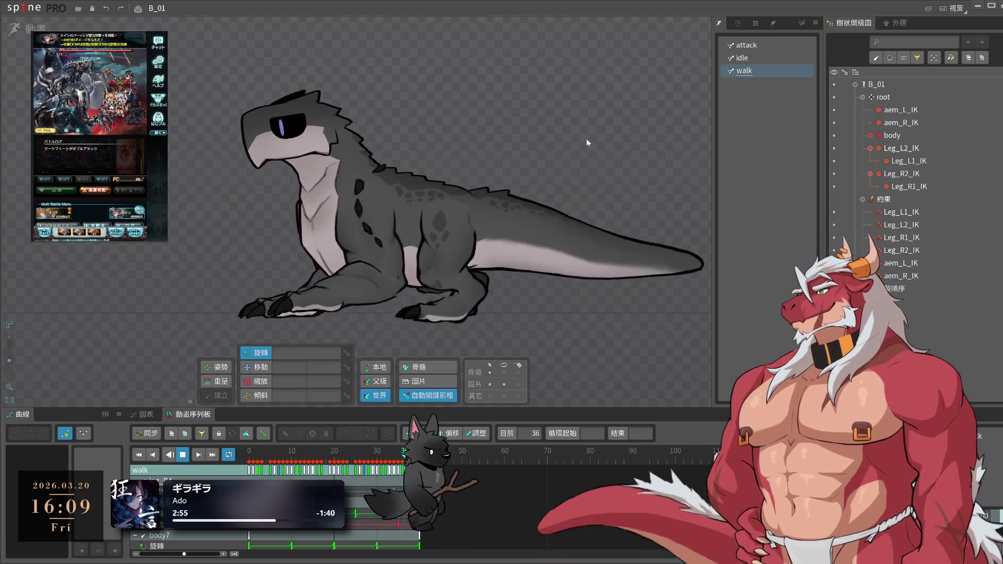
click(23, 8)
- In the Export dialog, set the PNG page's Animation option to All, then switch to JSON
click(24, 155)
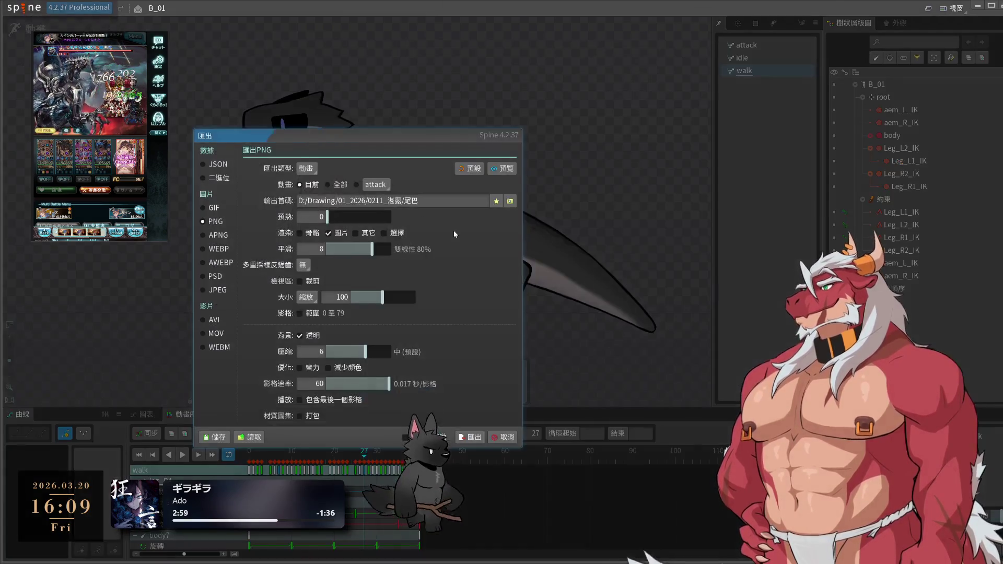
drag(425, 136, 624, 137)
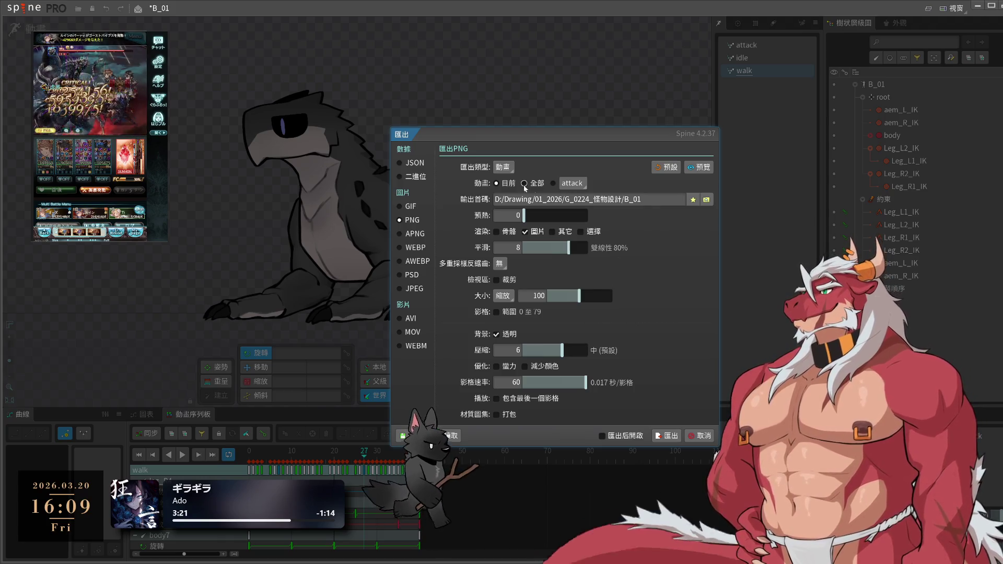
click(526, 184)
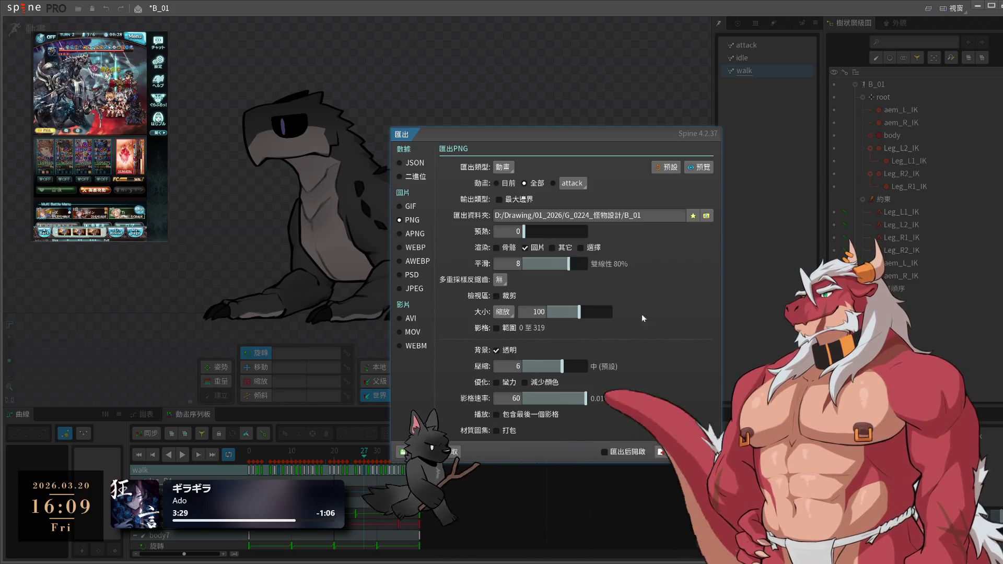
click(417, 163)
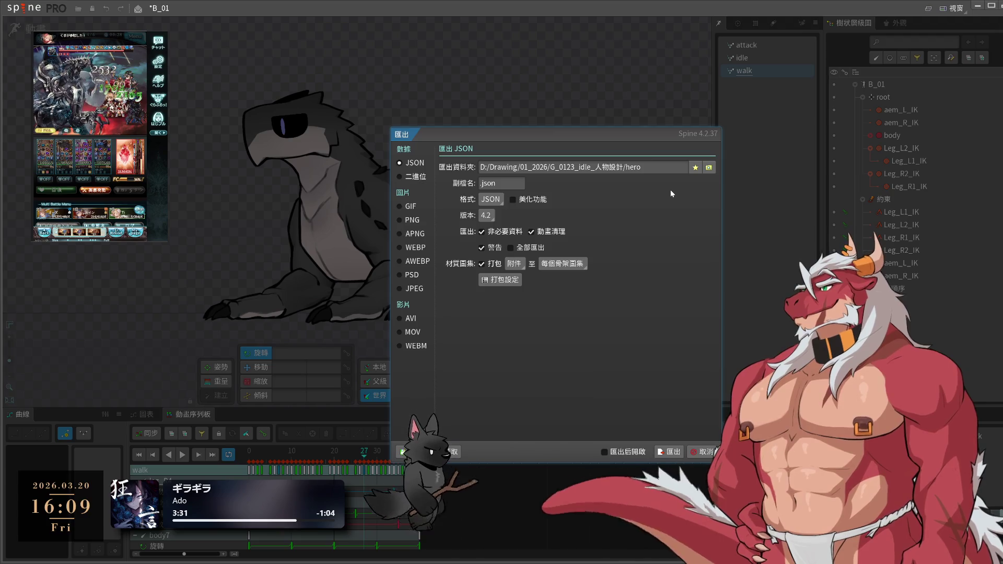
- Set the JSON export destination to the B_01 folder and accept the texture packing settings
click(709, 168)
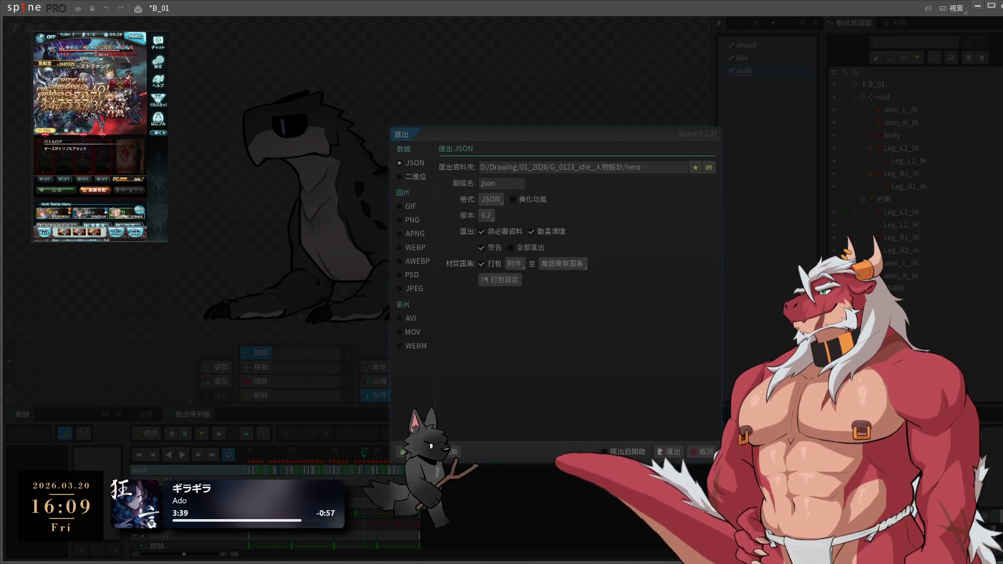
key(Return)
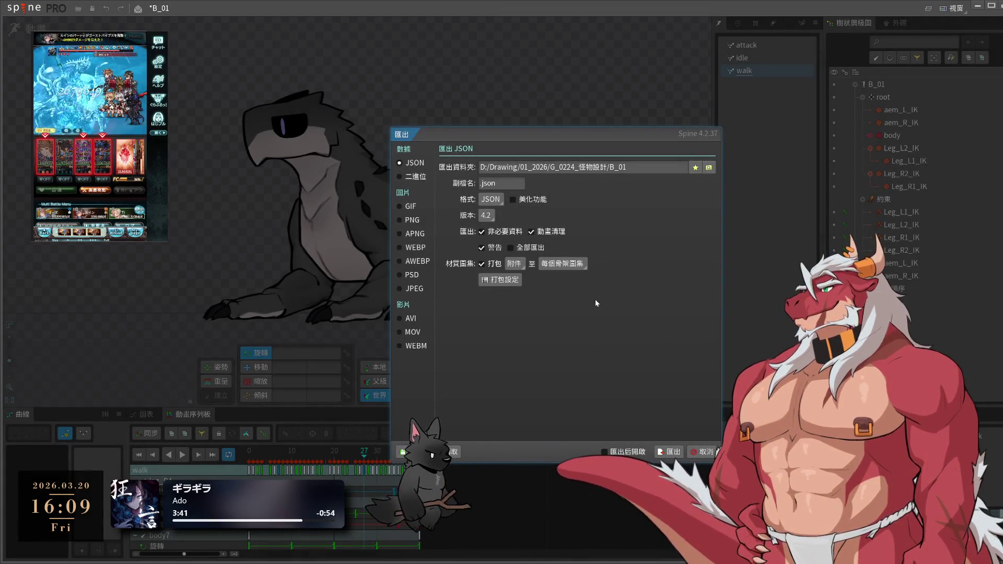
click(508, 286)
drag(383, 160, 625, 166)
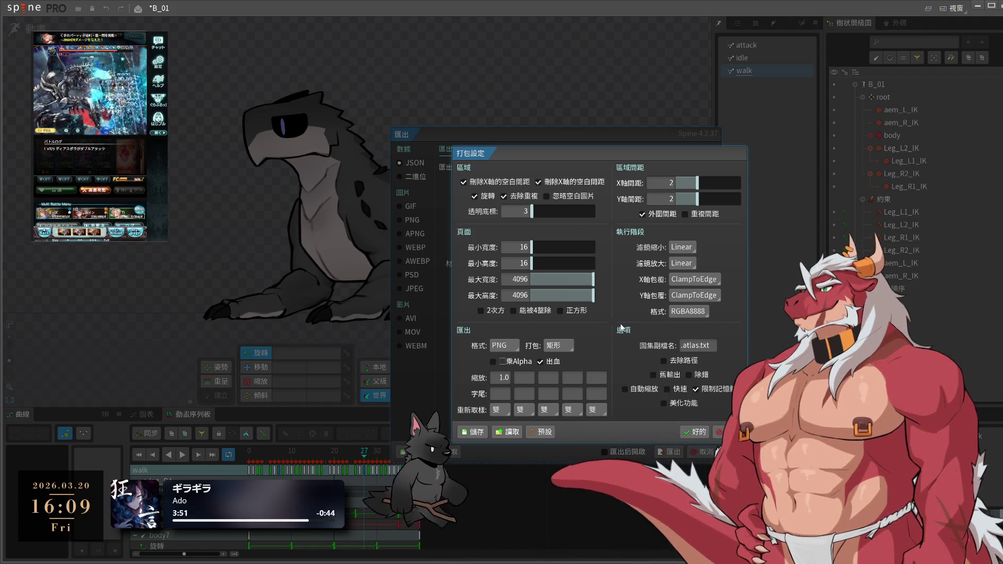
click(709, 433)
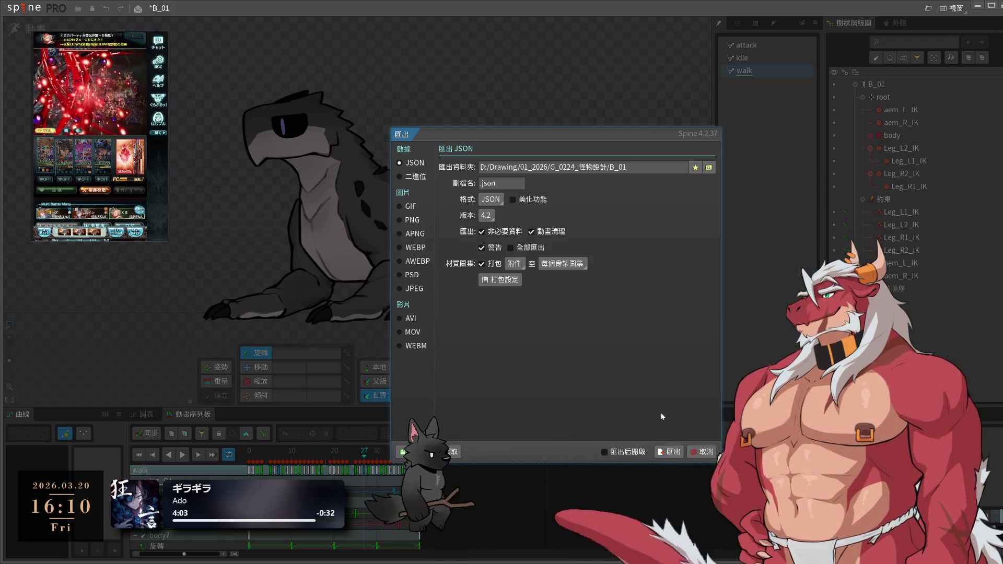
- Choose Attachments as the atlas packing source and start the B_01 JSON export
click(550, 265)
click(520, 264)
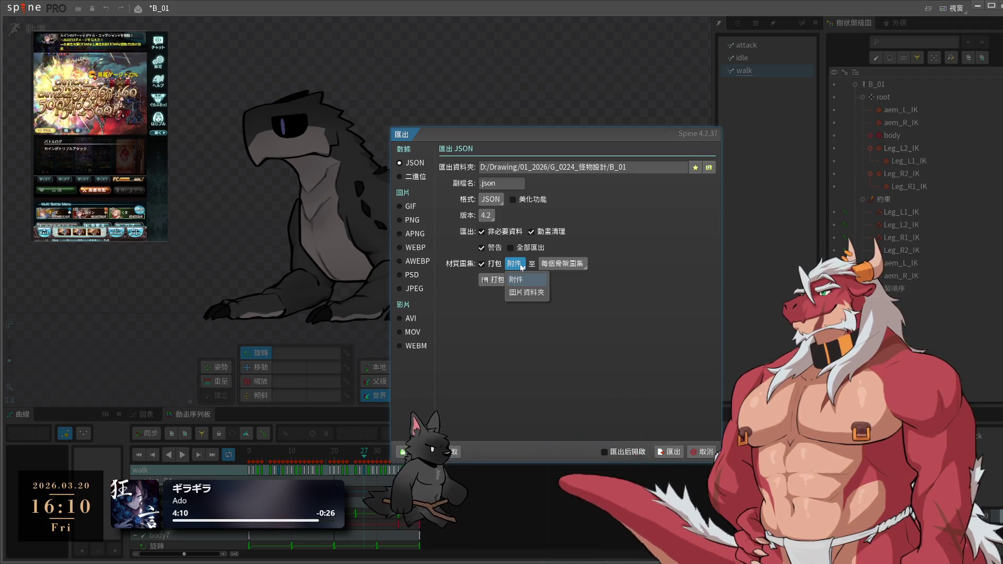
click(517, 279)
key(Return)
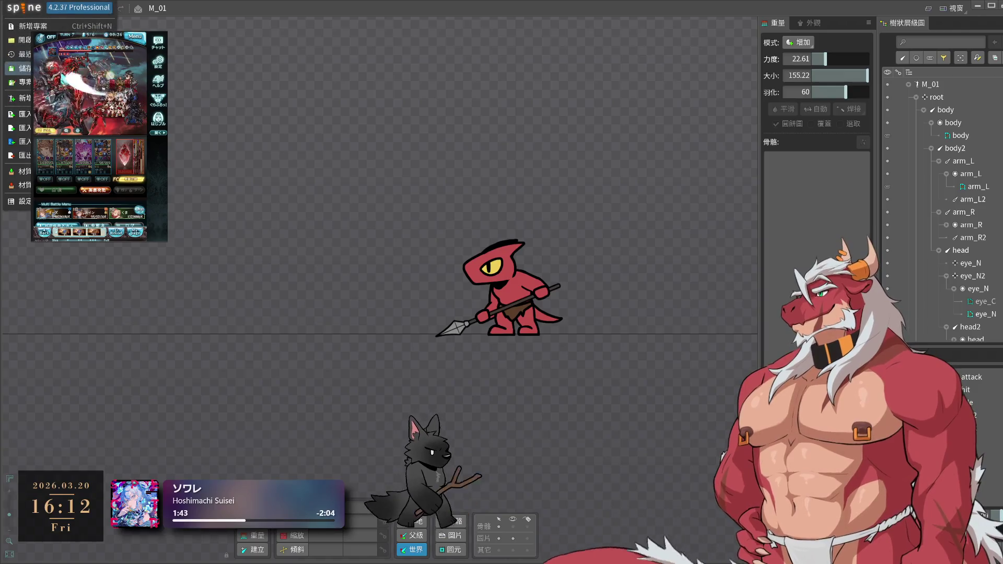
- Point the JSON export output to the M_01 folder and run the export
click(24, 155)
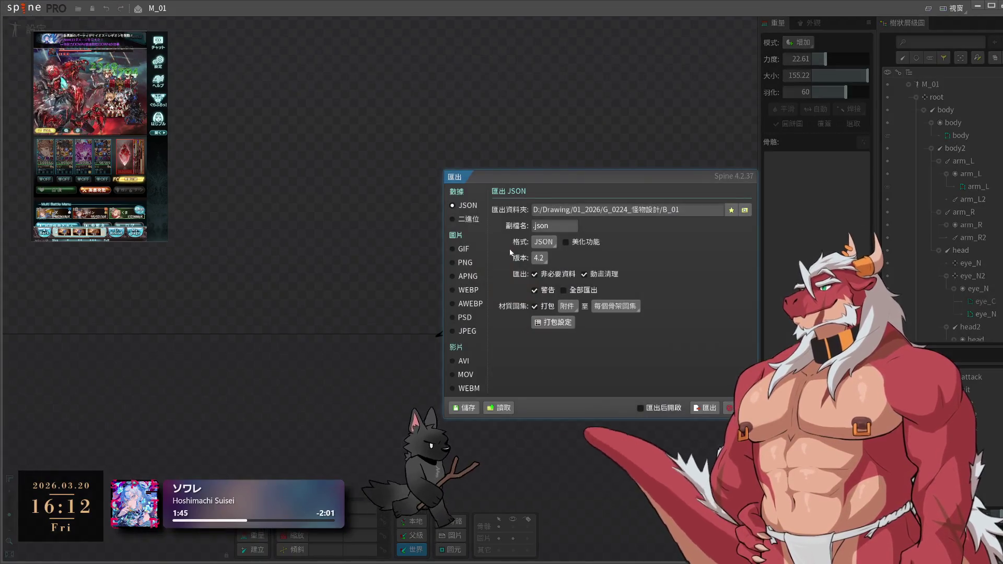
click(705, 210)
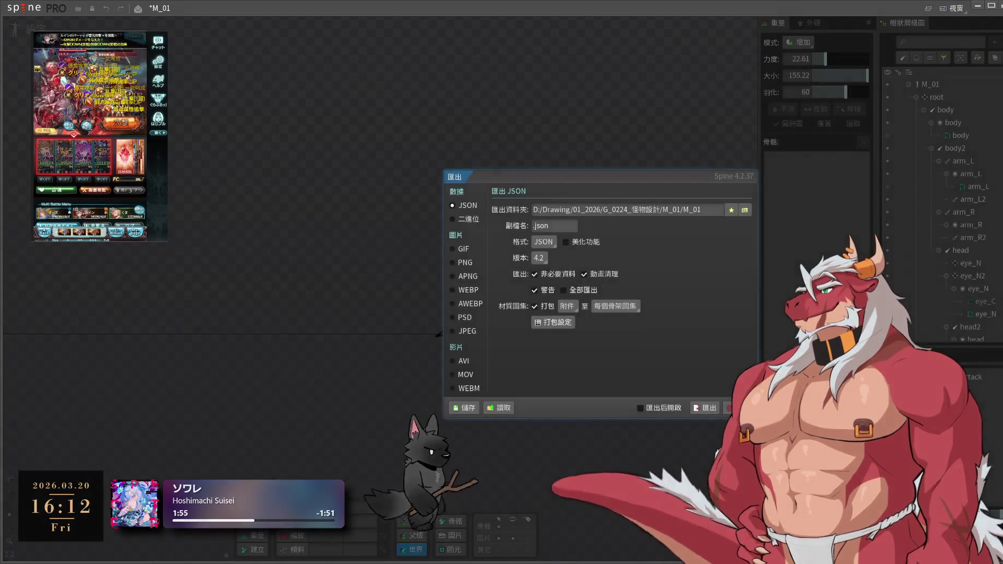
click(706, 408)
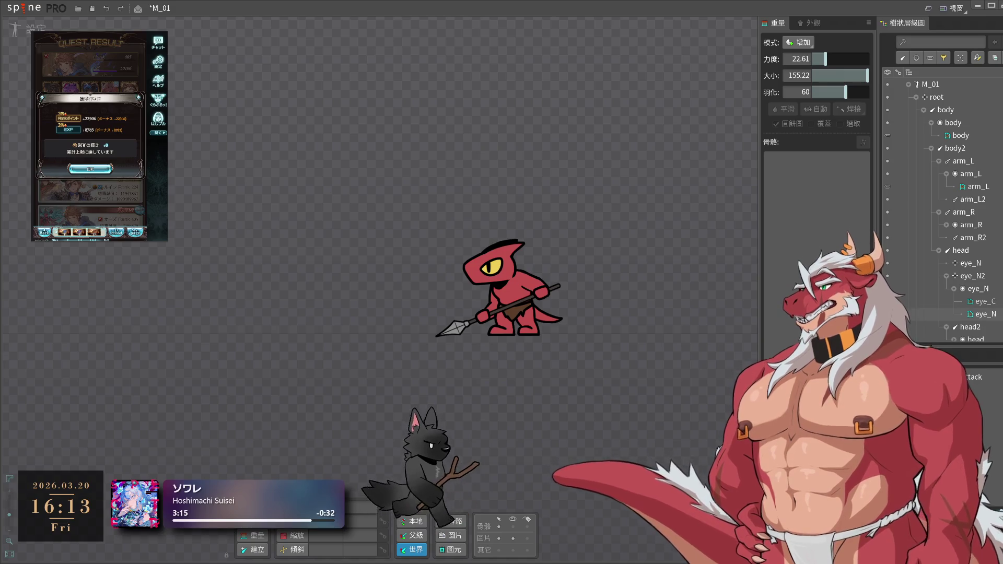
- In the reference game, accept the Lv275 challenge quest and send a rescue request
click(90, 169)
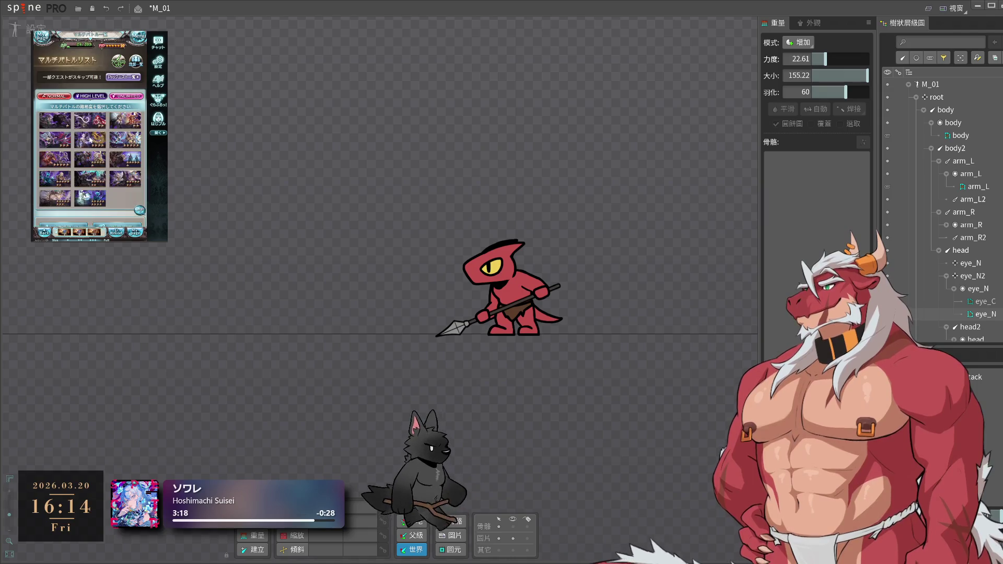
click(95, 182)
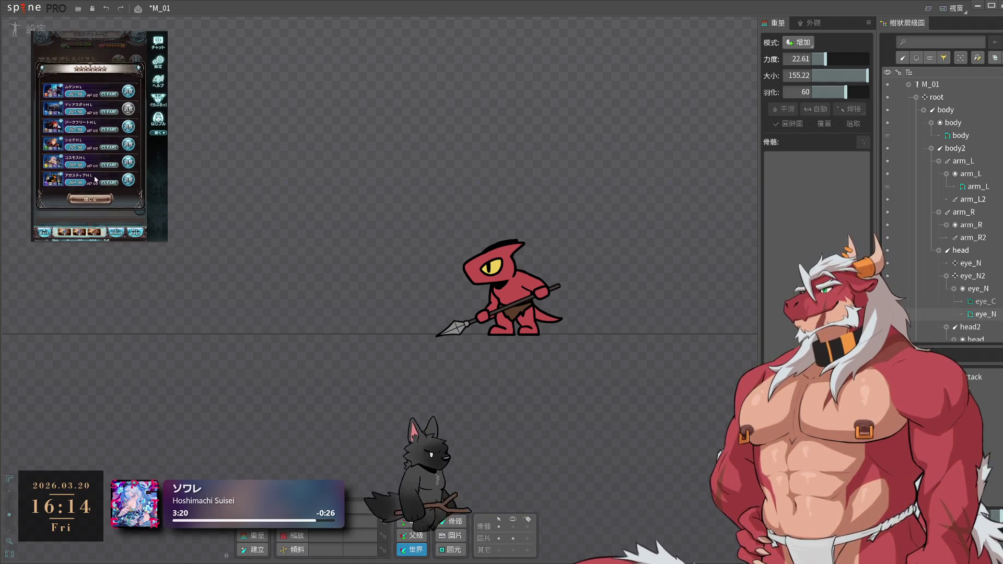
click(128, 126)
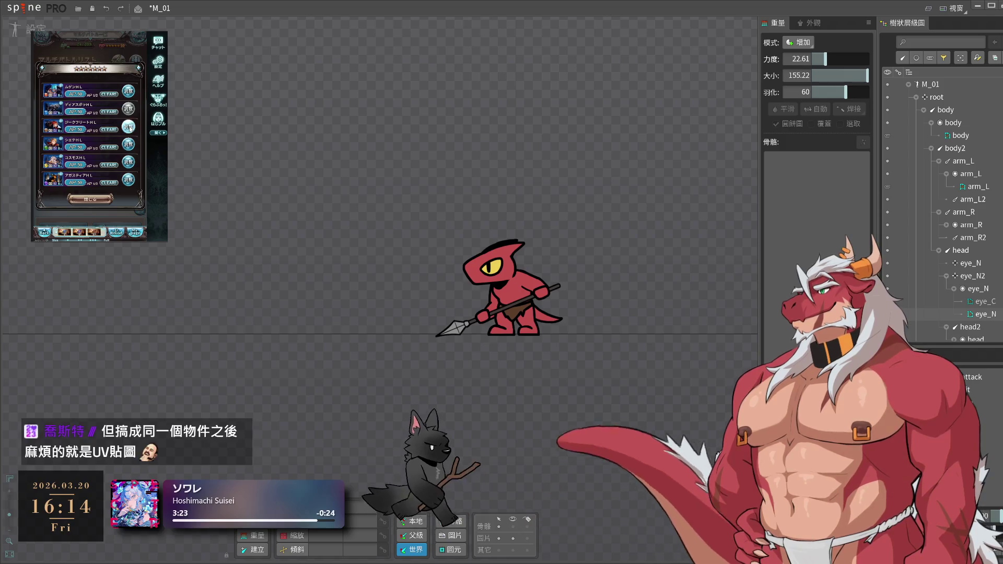
click(110, 197)
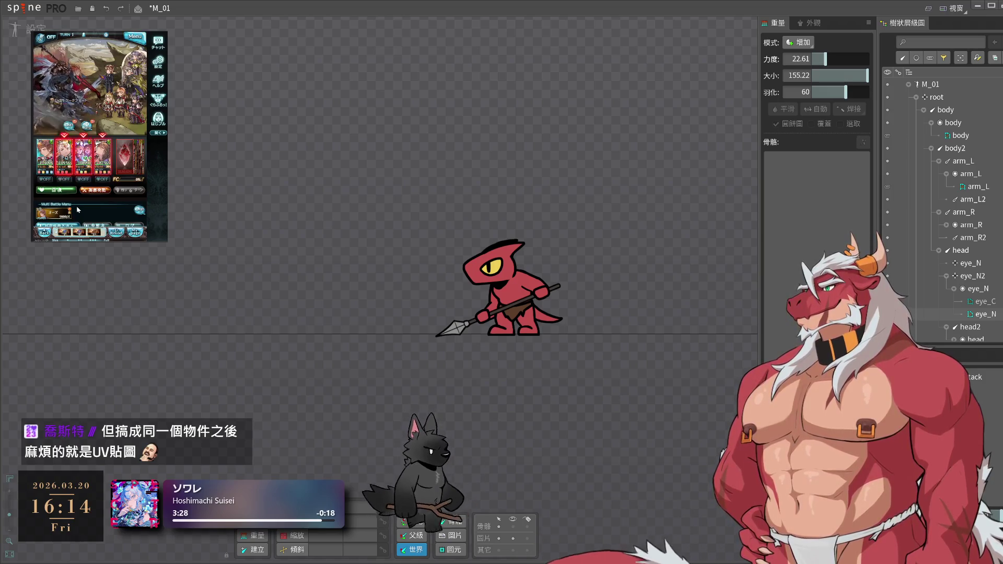
click(78, 209)
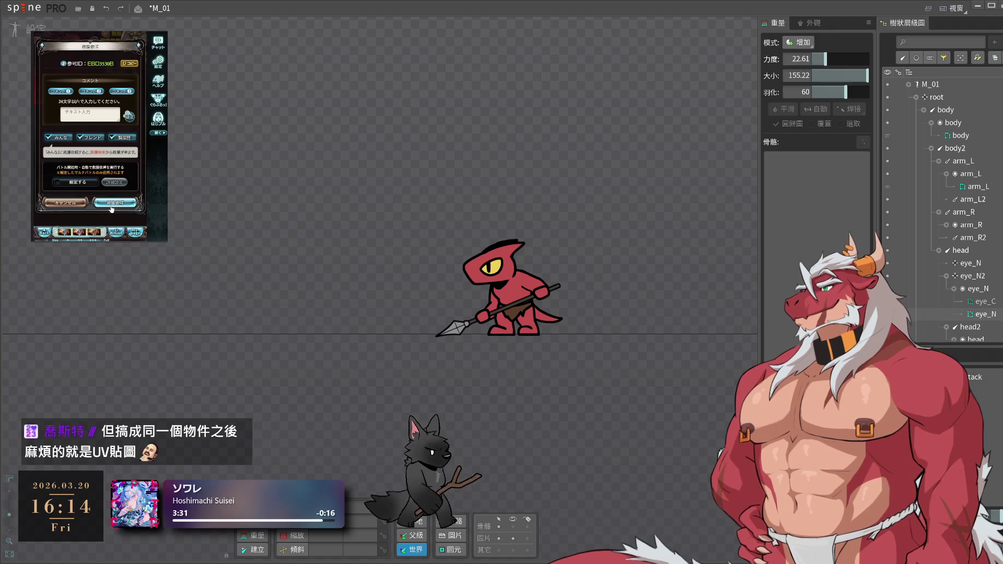
click(111, 209)
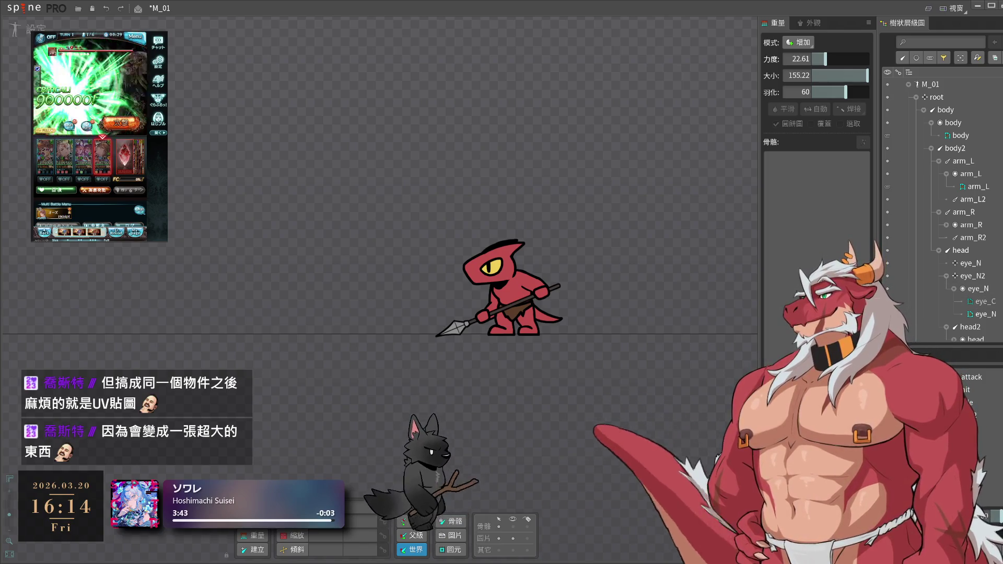
- Switch the M_01 lizard to Animate mode and play its walk animation
scroll(455, 262, up, 4)
click(28, 30)
key(space)
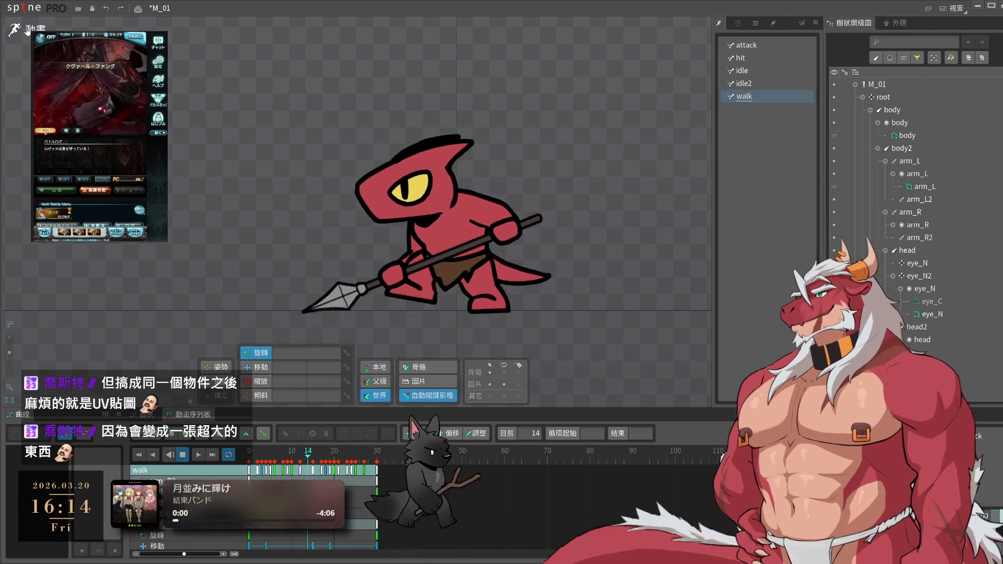
- Return the lizard to Setup mode, recentre the view, and save M_01 with Ctrl+S
click(27, 30)
drag(334, 227, 286, 148)
key(ctrl+s)
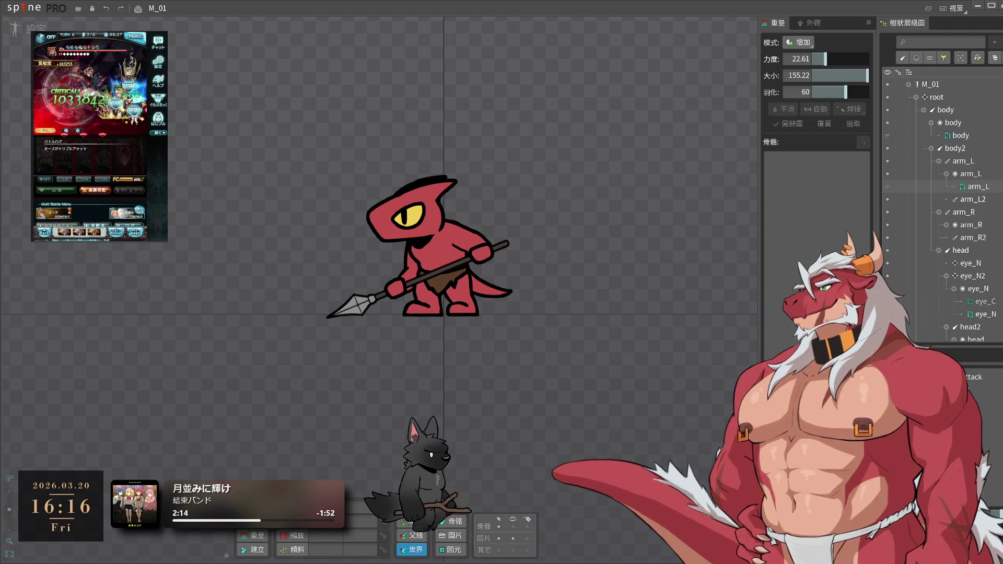
- Open the Spine main menu over the M_01 spear lizard project
click(24, 8)
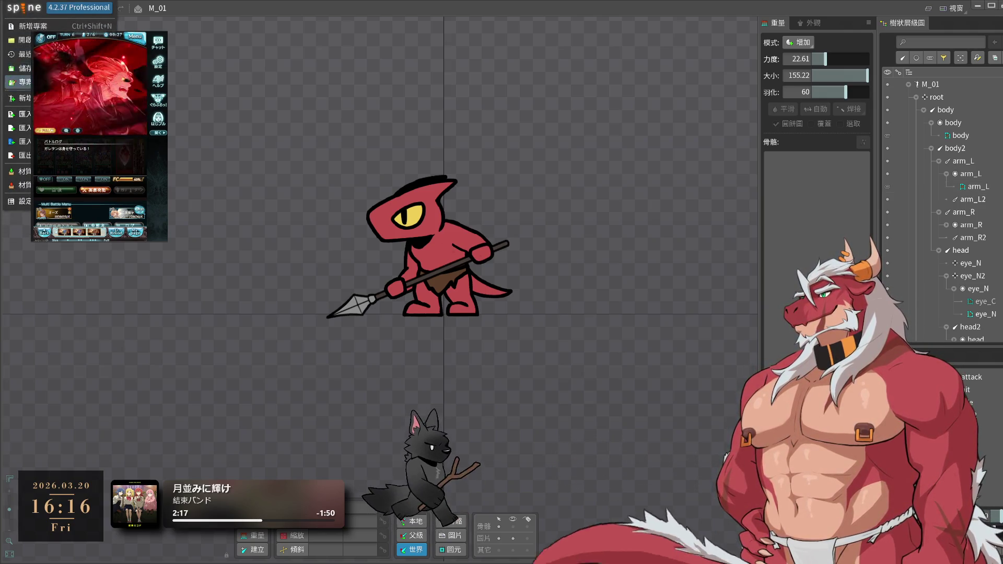
- Open B_01 from the Recent projects list and switch to Animate mode to watch the walk cycle
mouse_move(52, 54)
click(172, 68)
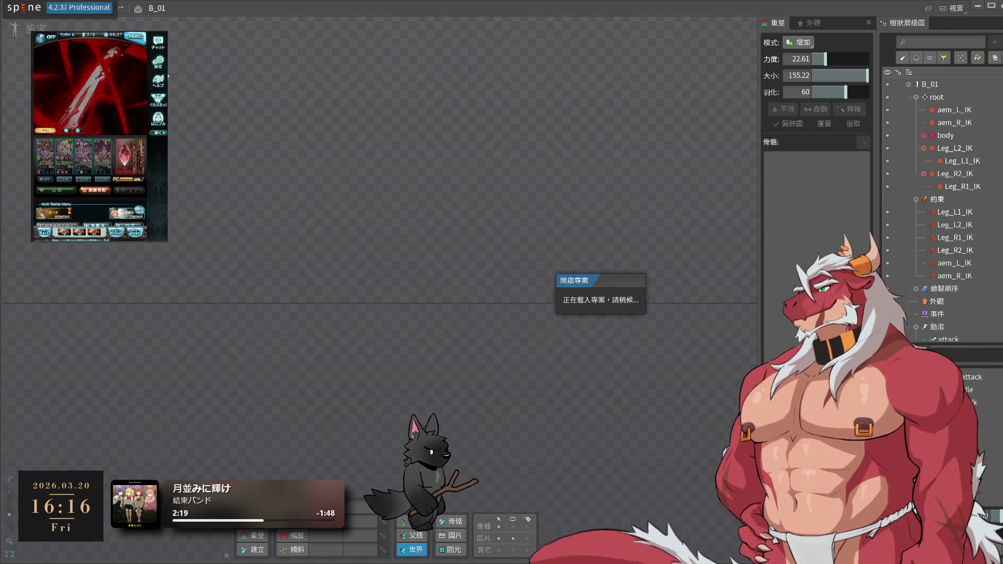
click(16, 29)
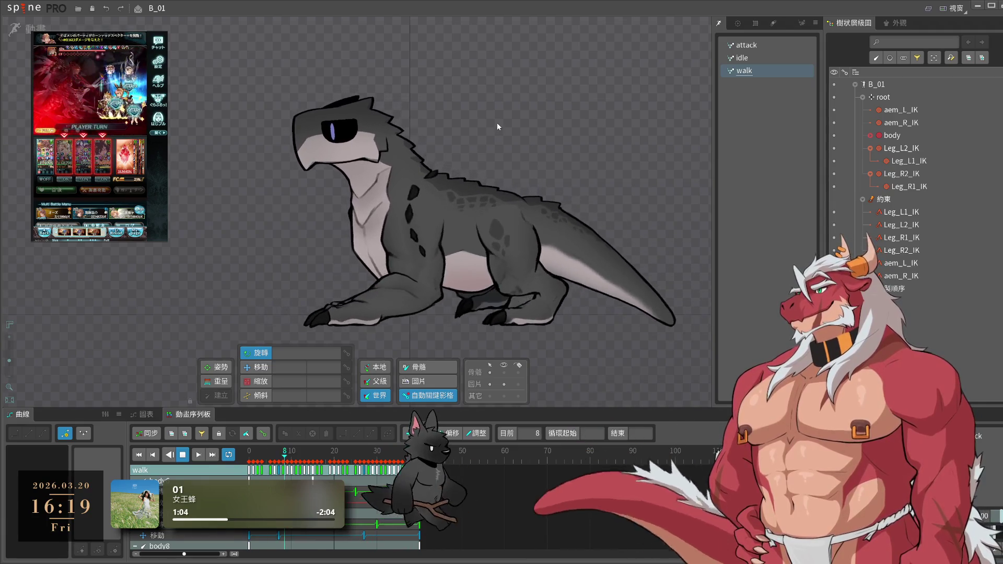
- Save B_01 with Ctrl+S, zoom the viewport, and collapse then re-expand the B_01 tree hierarchy
key(ctrl+s)
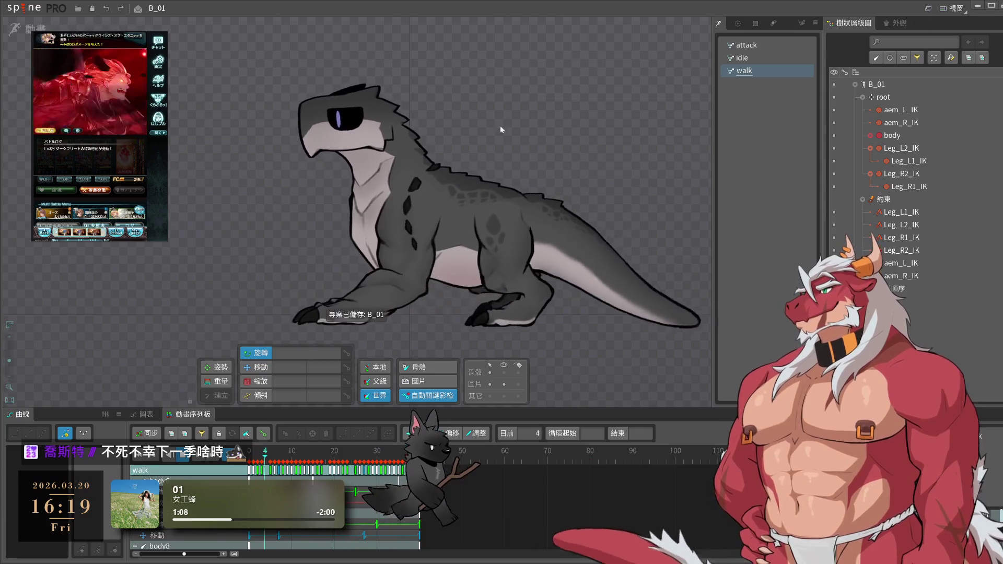
scroll(575, 118, up, 2)
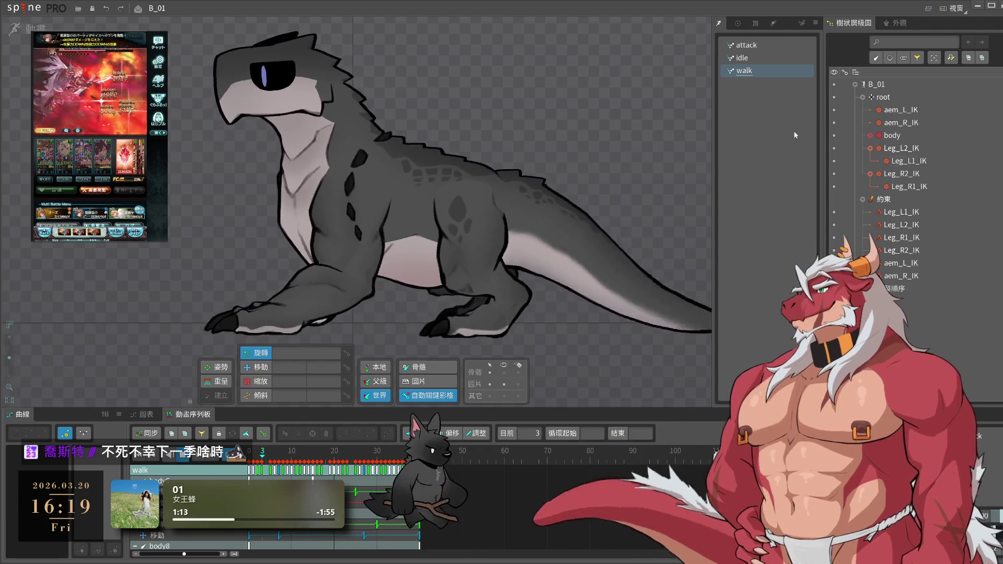
click(863, 97)
click(855, 84)
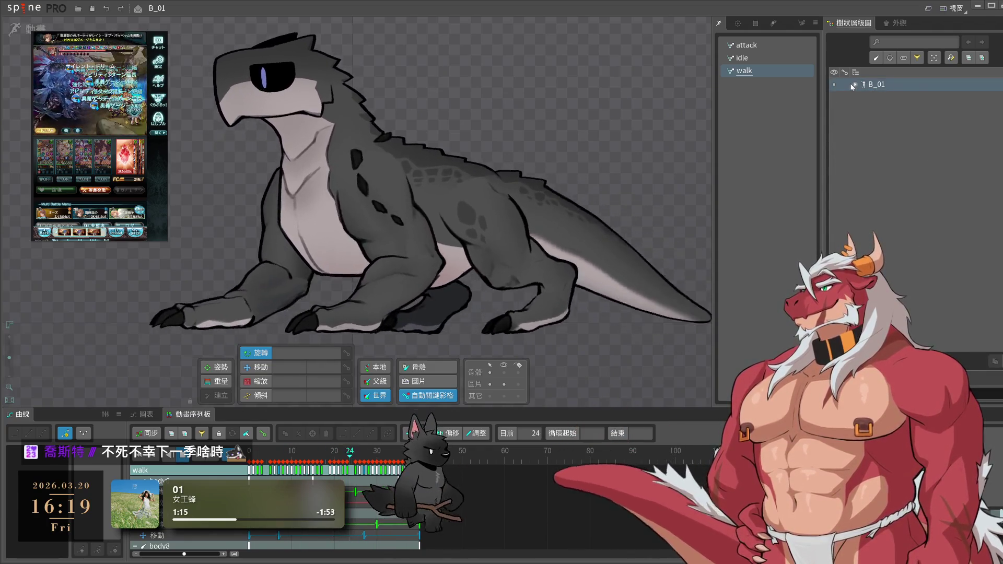
click(855, 84)
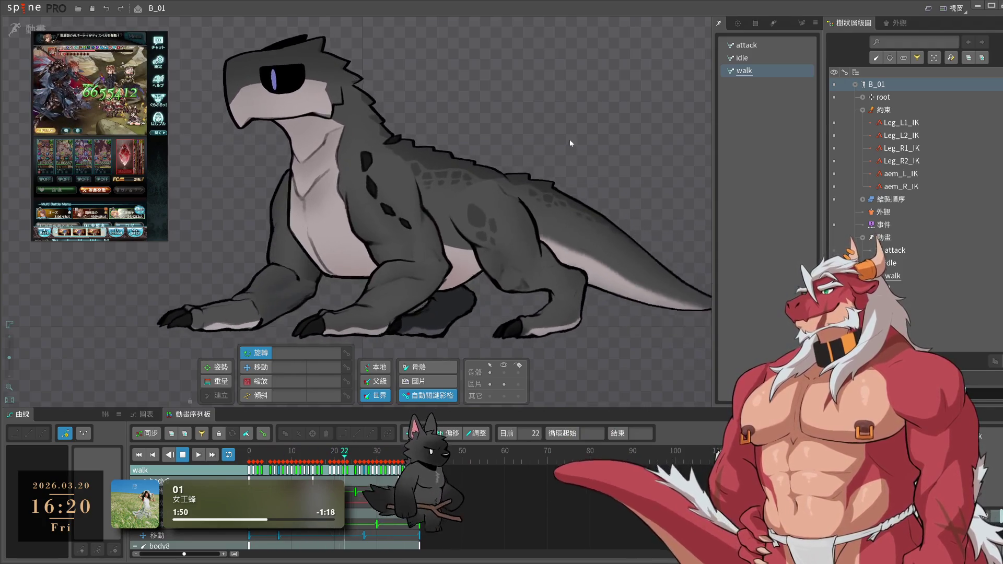
scroll(522, 209, down, 4)
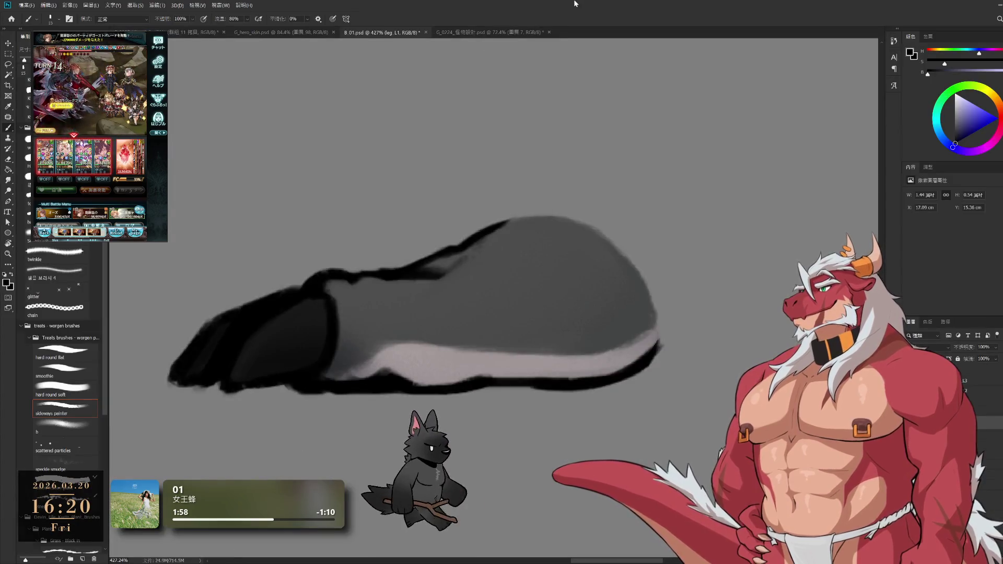
- Make layer group 群組 6 active and reveal the grey creature's neck, torso and tail
scroll(610, 164, down, 10)
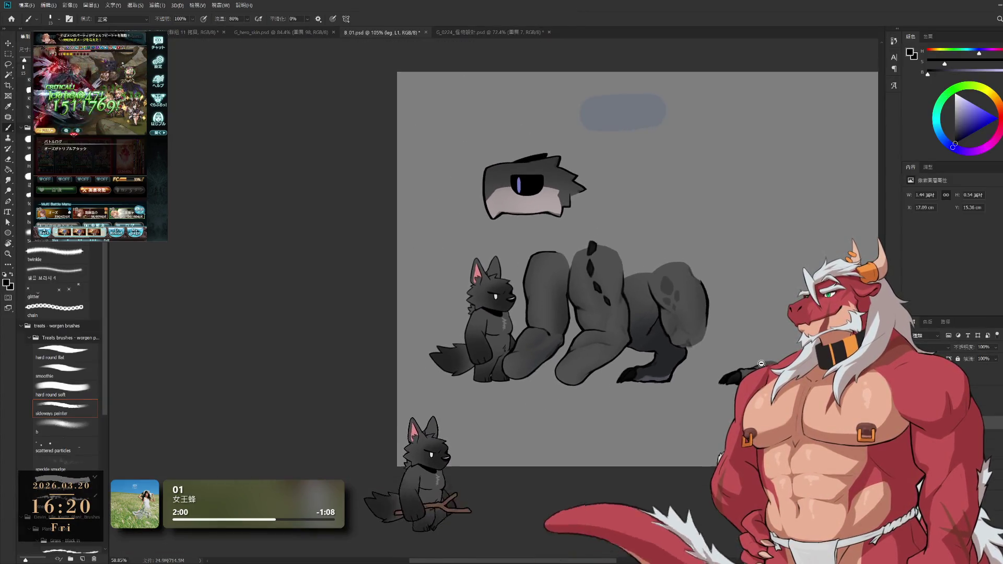
scroll(654, 220, up, 2)
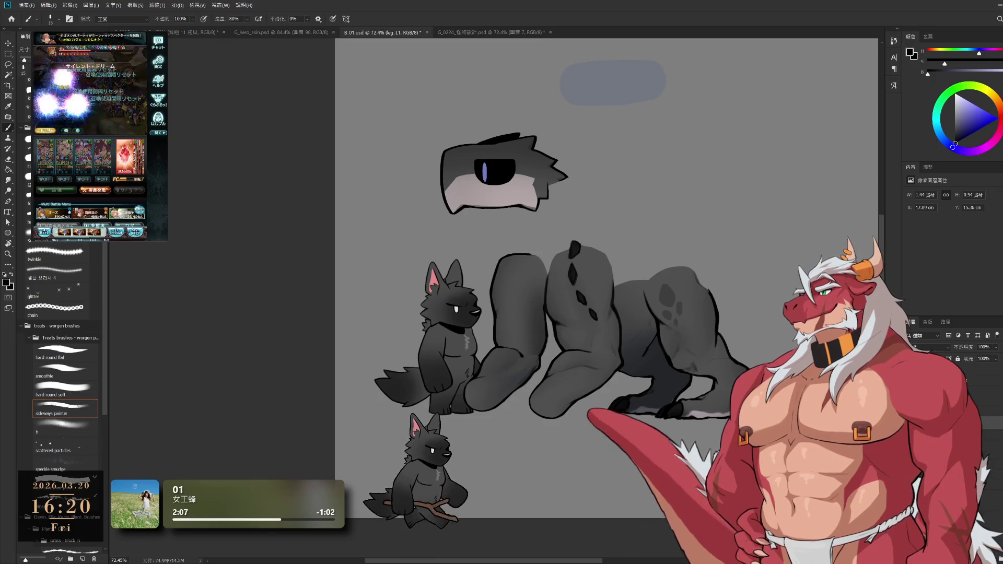
key(ctrl+z)
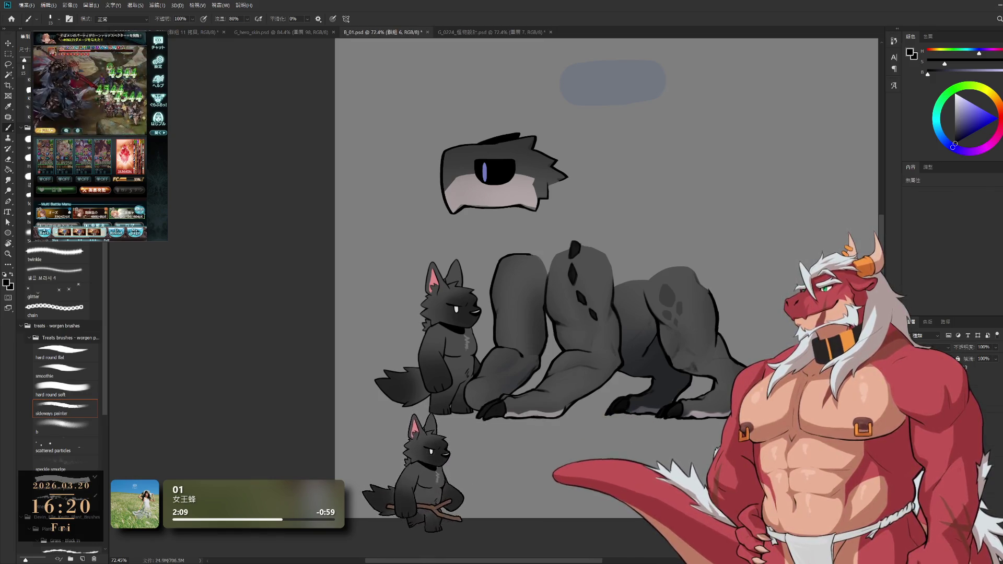
key(ctrl+shift+z)
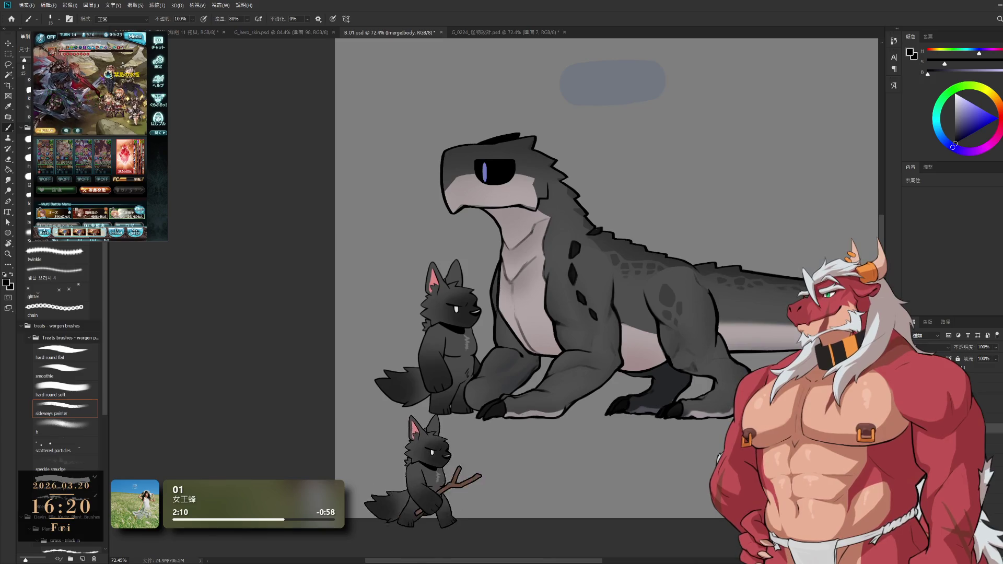
- Compare the torso hidden and shown, then bring up the monster design sheet document
key(ctrl+z)
key(ctrl+shift+z)
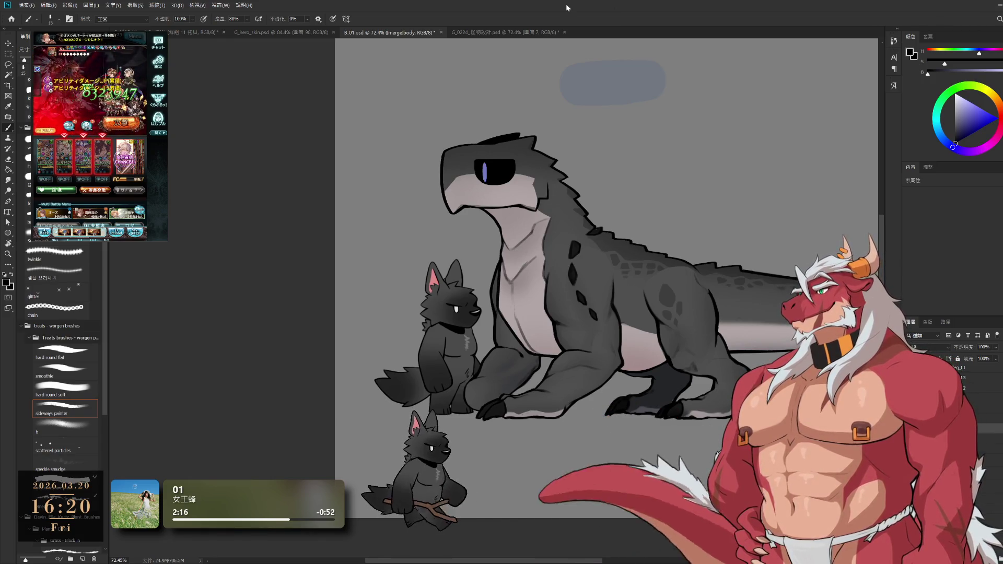
click(530, 35)
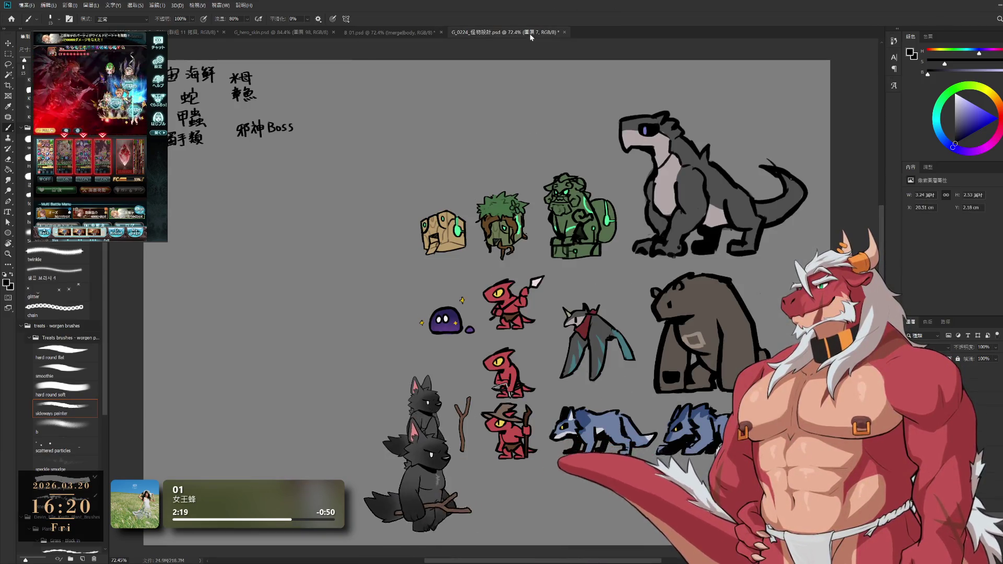
- Browse the B 01, monster sheet, lizard and G_hero_skin documents, ending on the inventory UI mockup
click(390, 32)
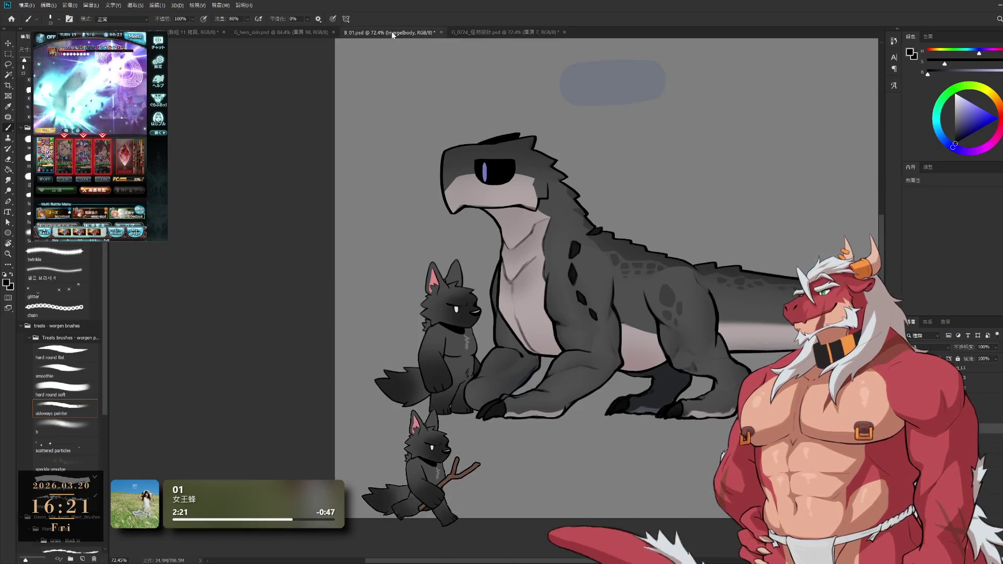
click(482, 32)
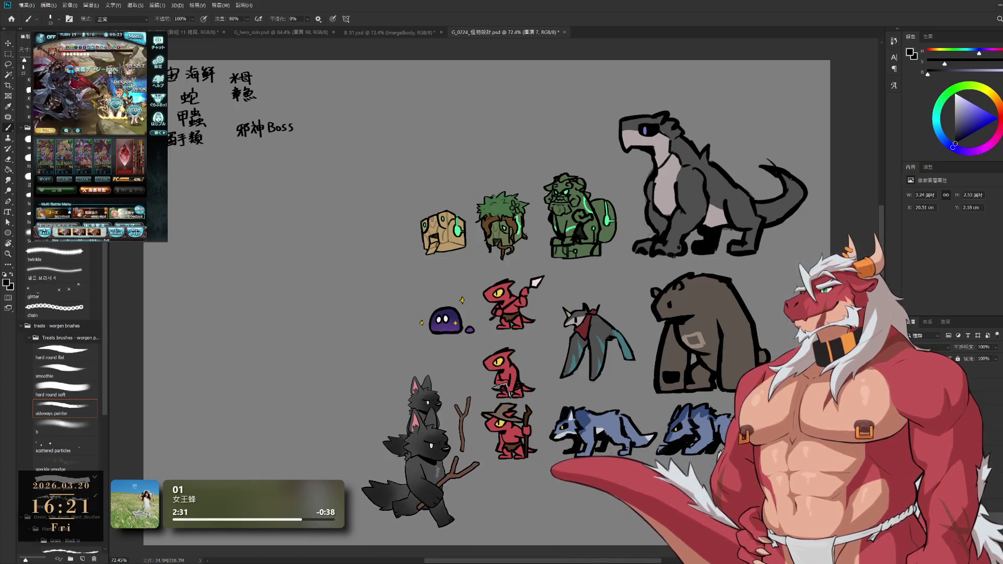
click(391, 33)
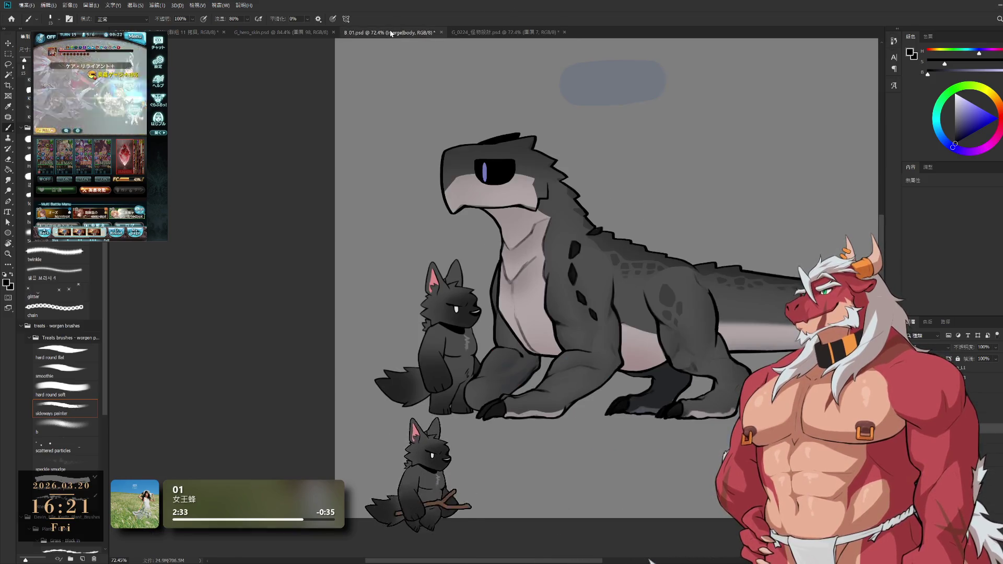
click(294, 33)
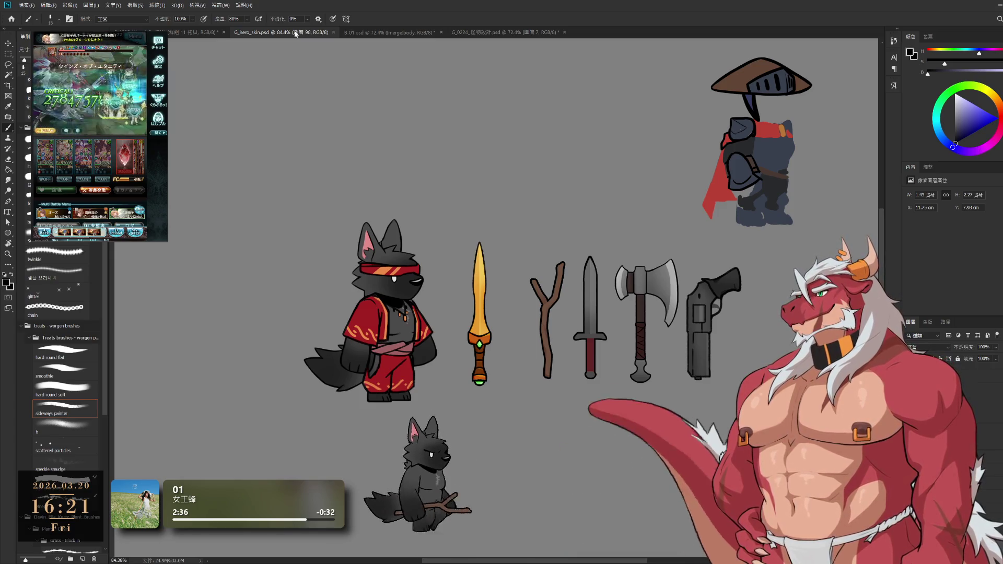
click(176, 34)
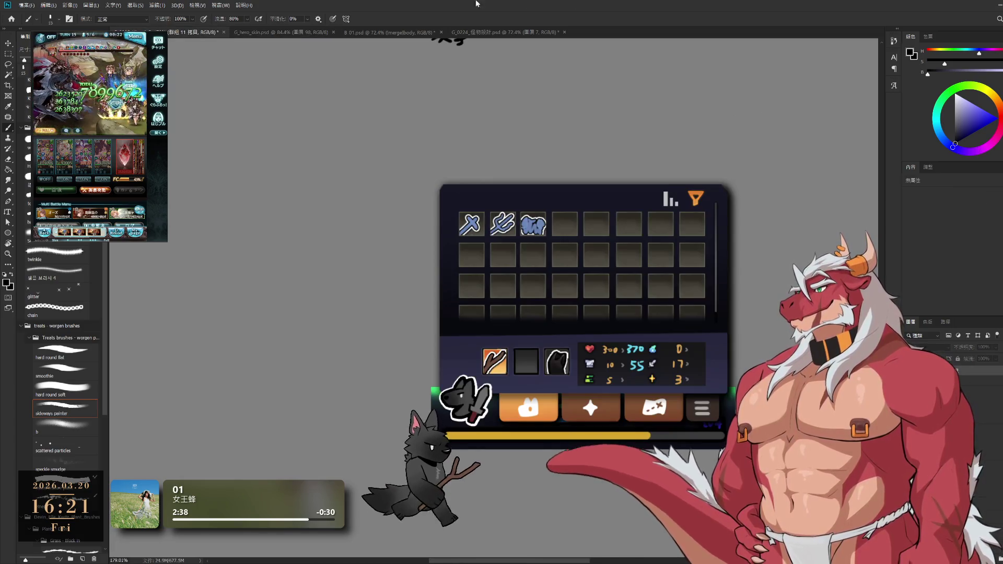
- Zoom out to survey the battle and inventory mockups, then pan onto the inventory panel
alt+scroll(694, 195, down, 3)
scroll(707, 224, up, 3)
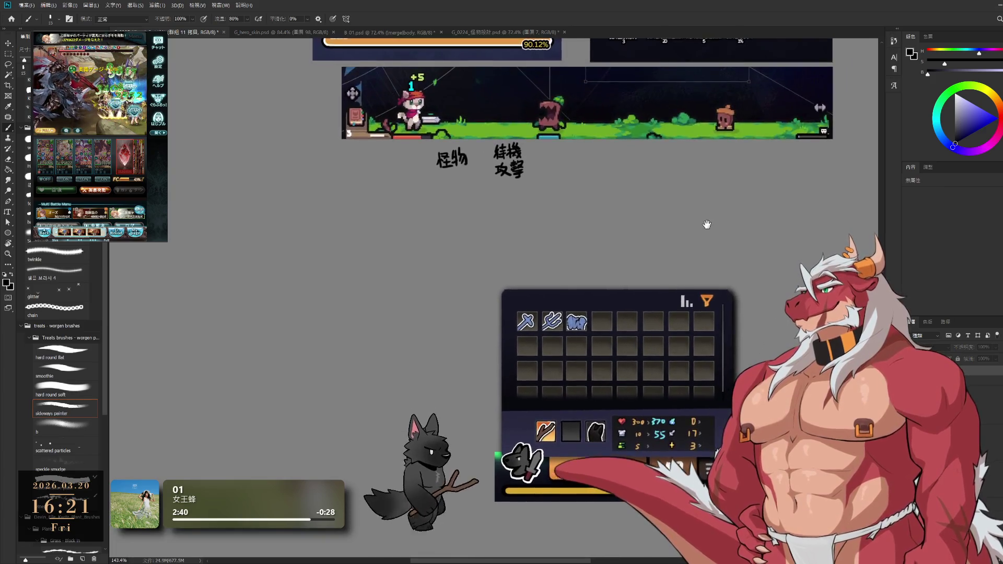
alt+scroll(699, 268, down, 3)
scroll(690, 275, up, 3)
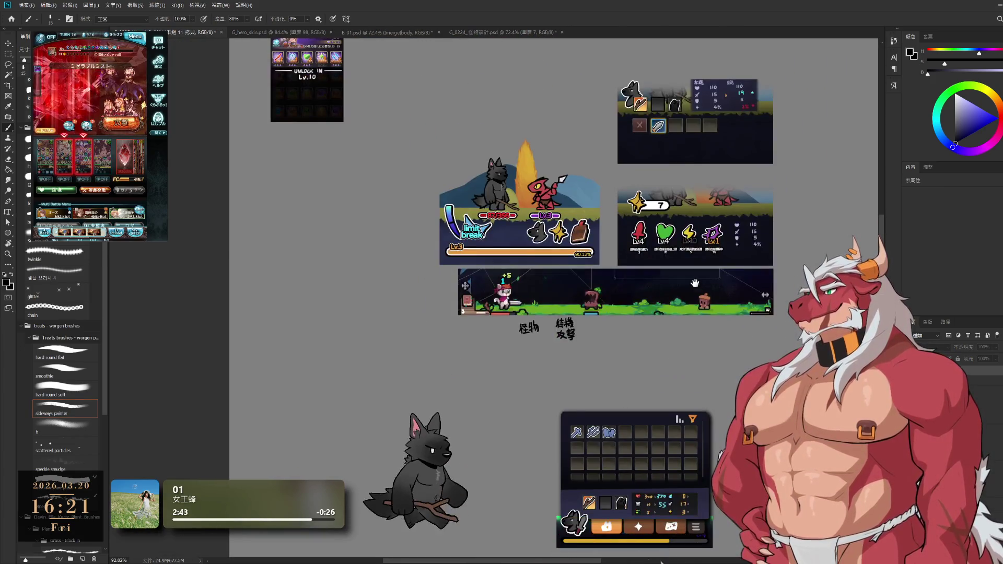
alt+scroll(686, 279, up, 3)
scroll(638, 399, down, 3)
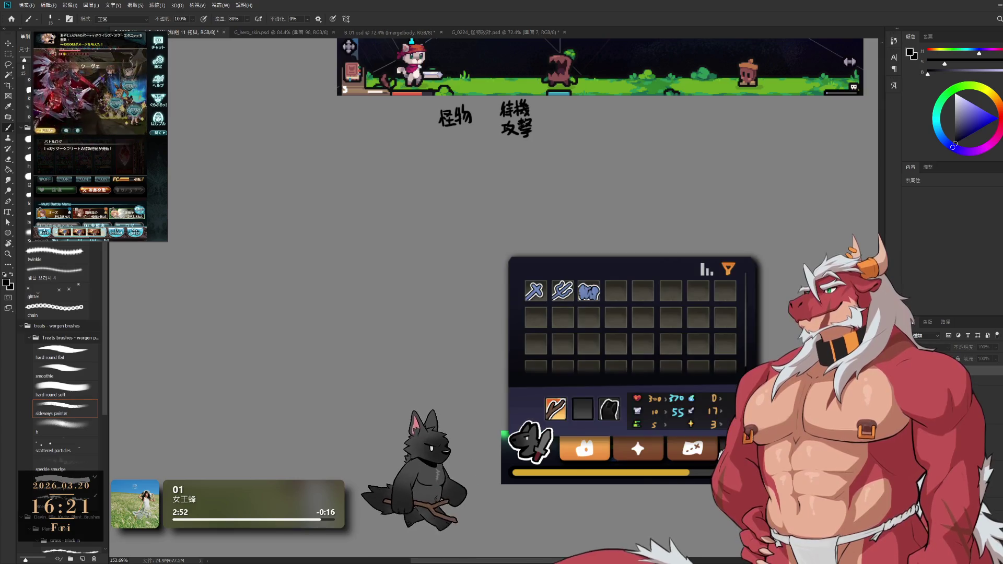
drag(766, 364, 685, 348)
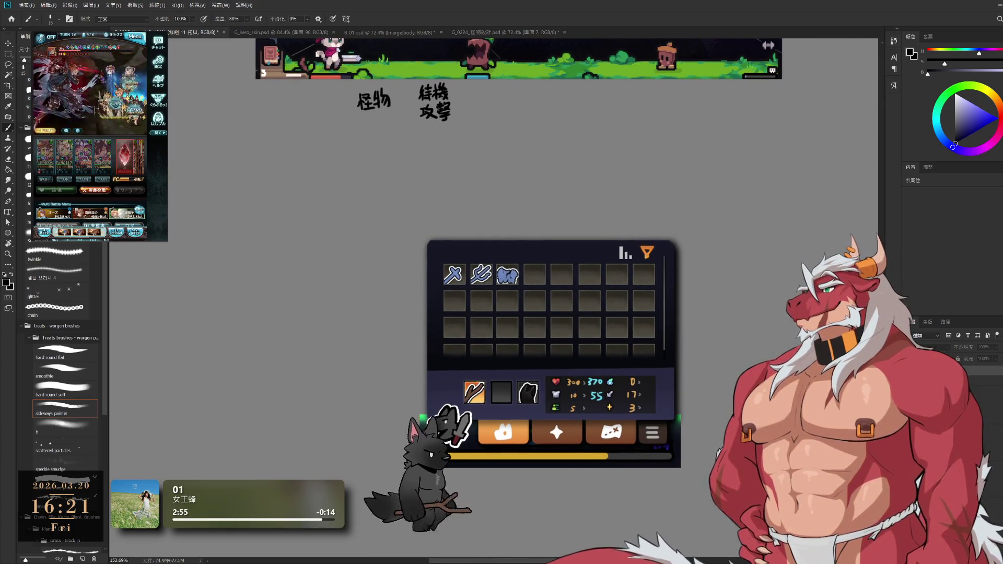
- Enlarge the Layers panel vertically and recentre the inventory mockup in view
drag(969, 288, 971, 196)
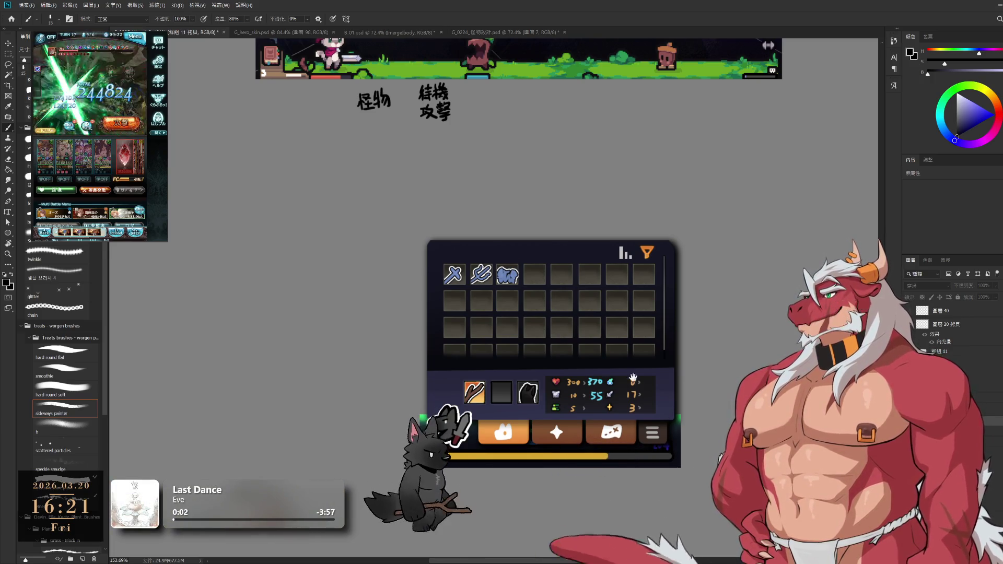
scroll(633, 388, up, 3)
drag(629, 307, 656, 304)
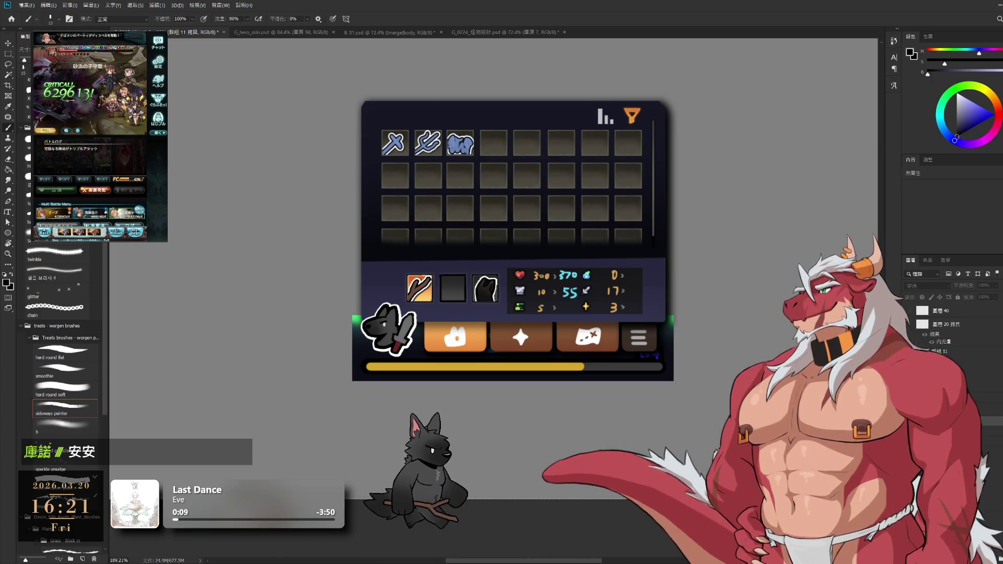
- Hide and re-show the inventory panel to compare it with the battle scene beneath
key(ctrl+comma)
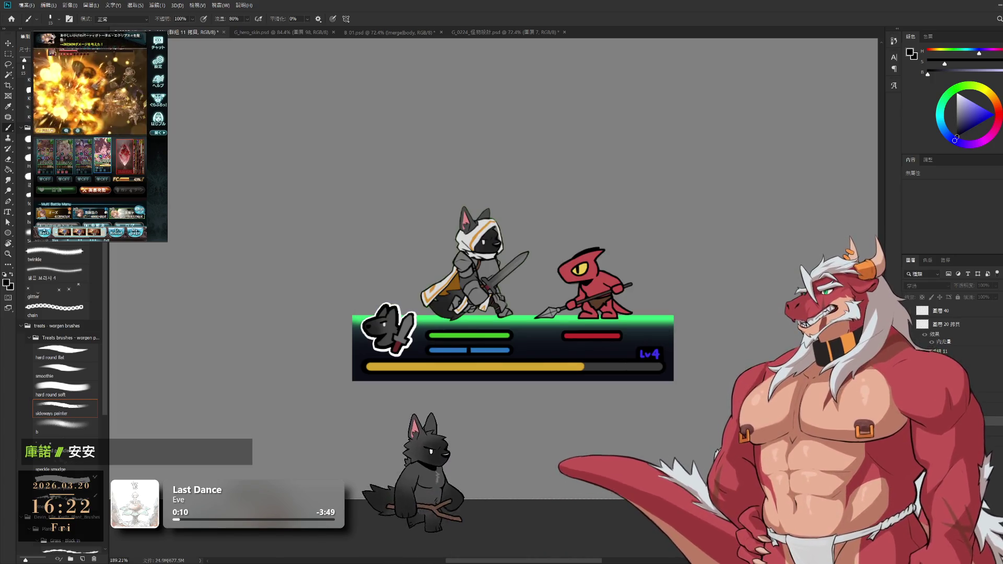
key(ctrl+comma)
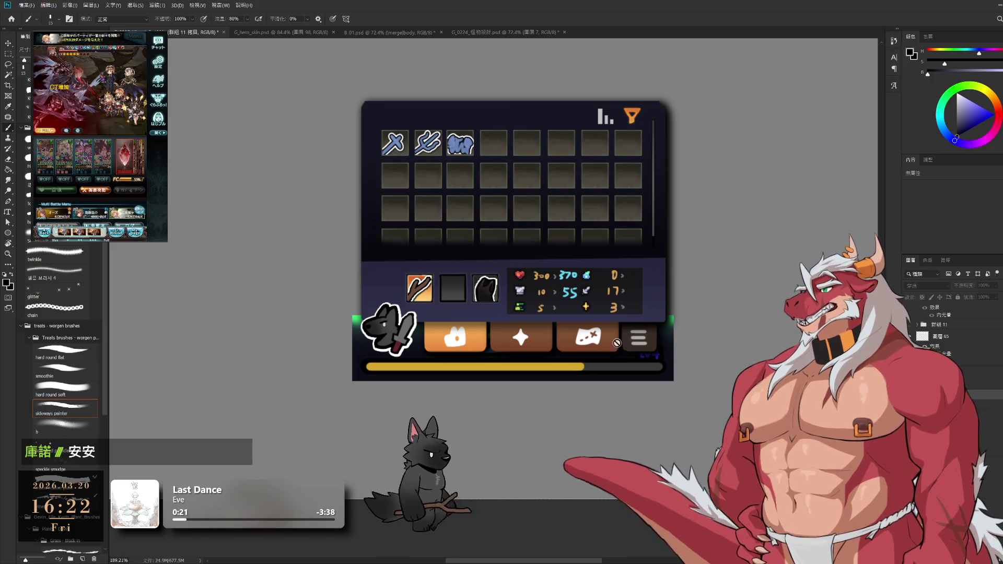
mouse_move(679, 350)
mouse_down()
mouse_move(692, 327)
mouse_move(656, 352)
mouse_up()
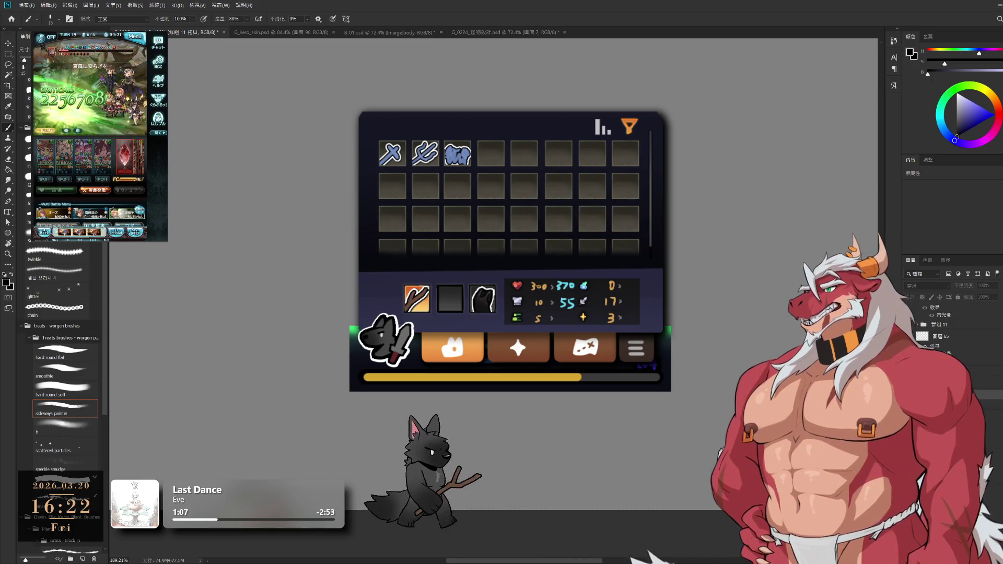
- Scroll the Layers panel to show the revised inventory with stats above the grid and an item tooltip
scroll(940, 330, up, 2)
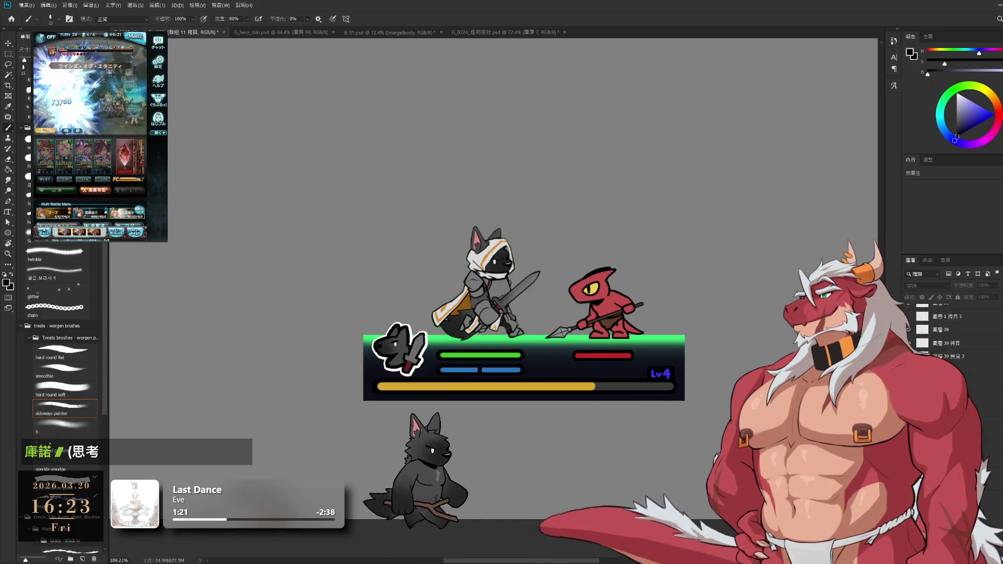
scroll(951, 334, up, 1)
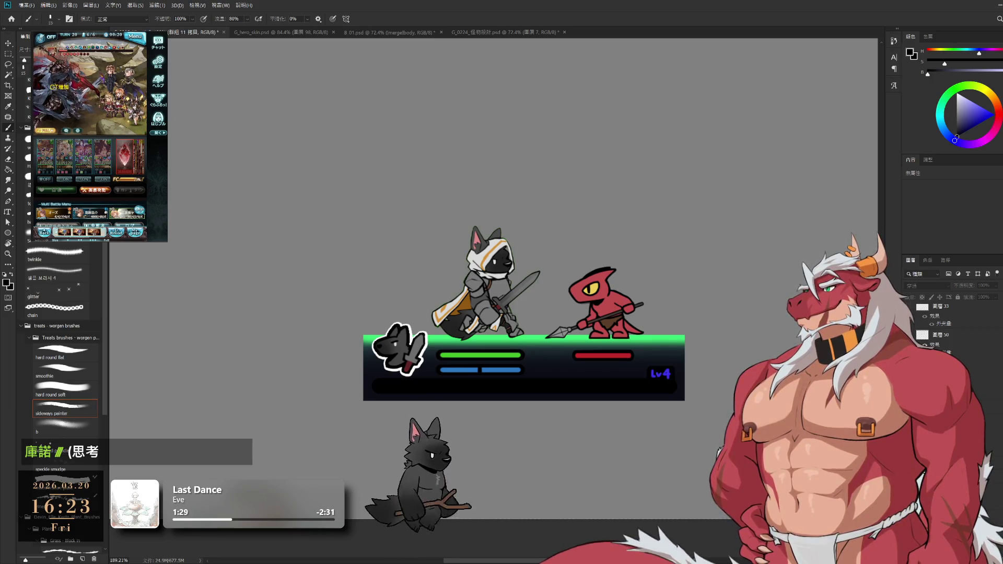
scroll(946, 329, up, 3)
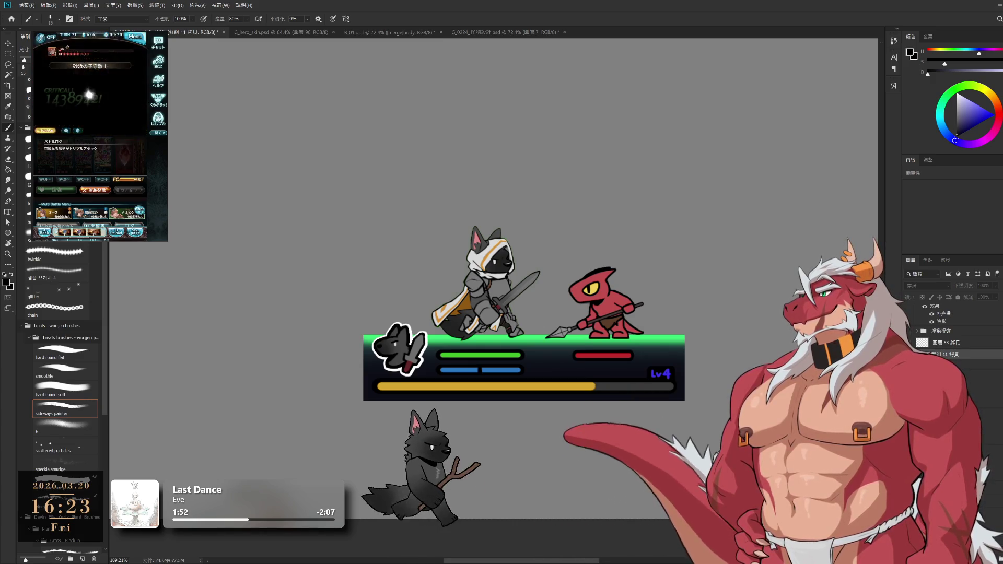
scroll(951, 332, up, 3)
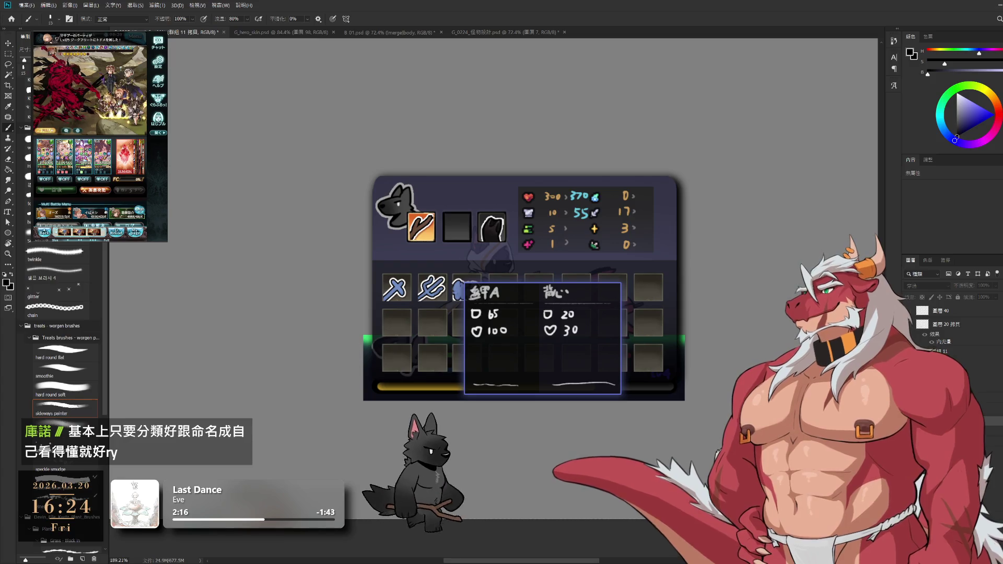
click(978, 355)
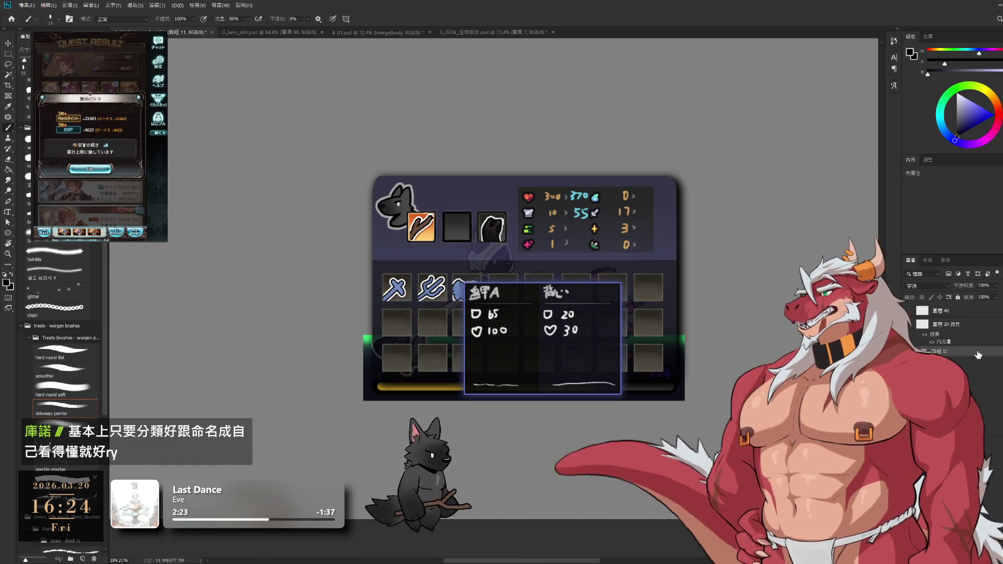
click(90, 168)
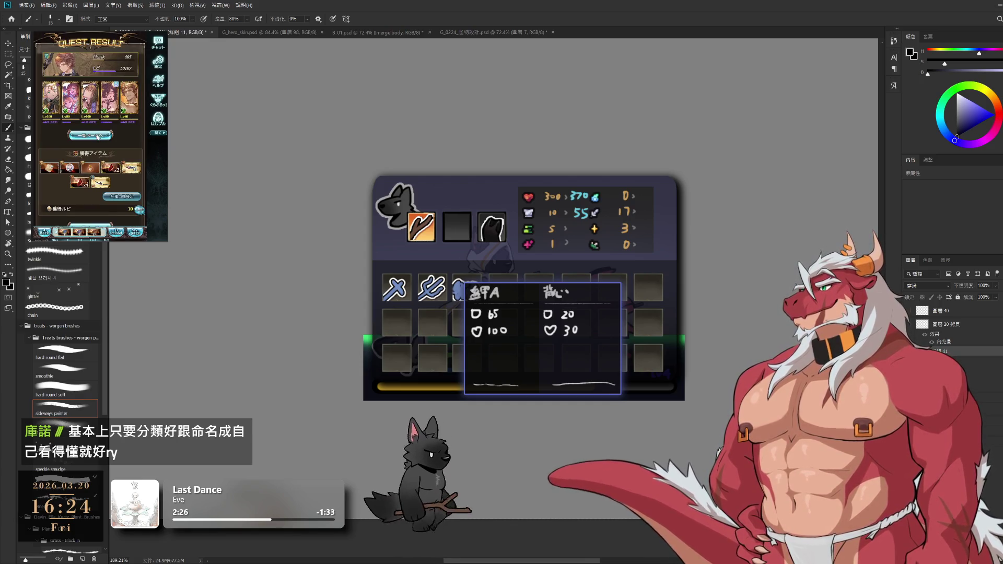
click(94, 133)
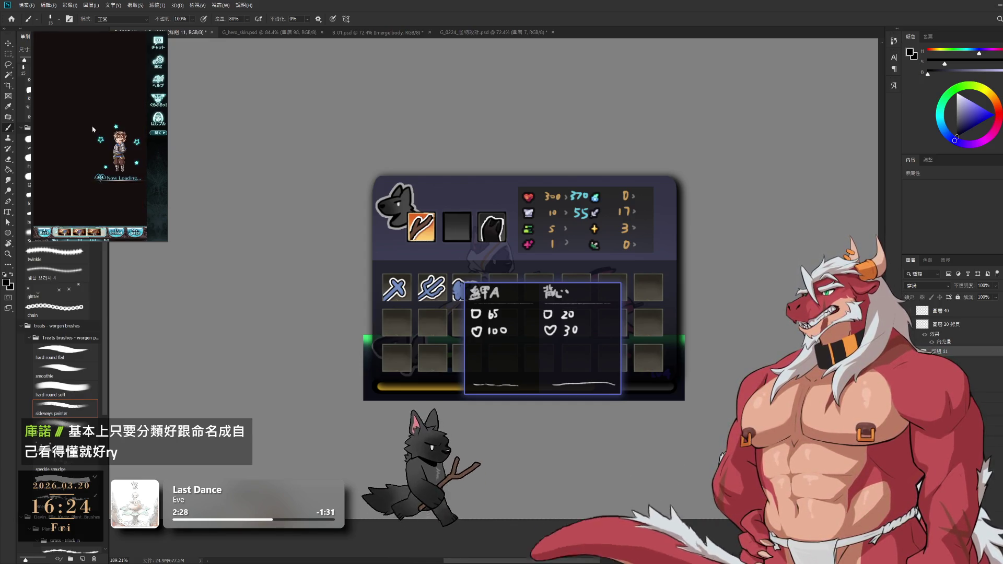
click(94, 180)
click(128, 162)
click(121, 197)
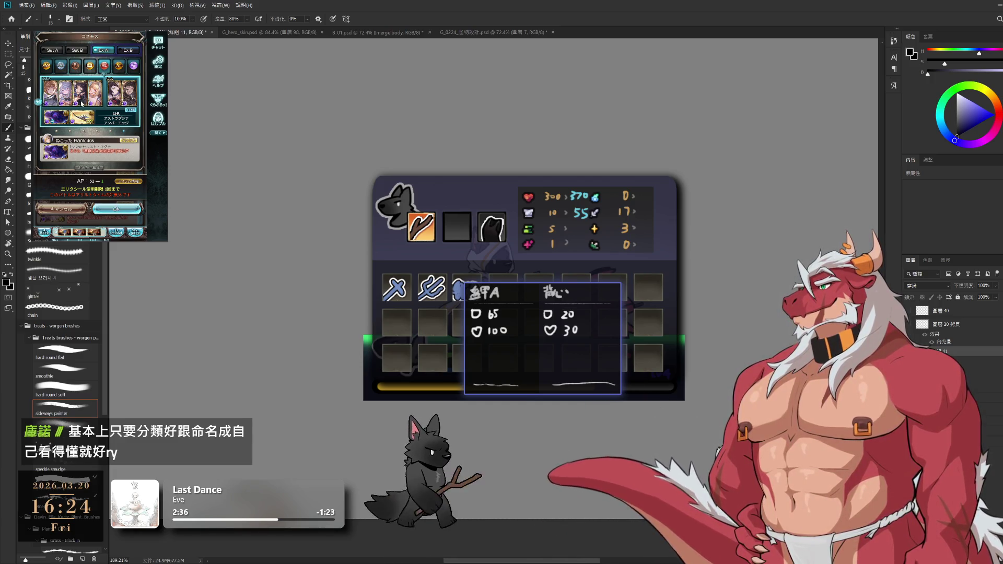
click(83, 104)
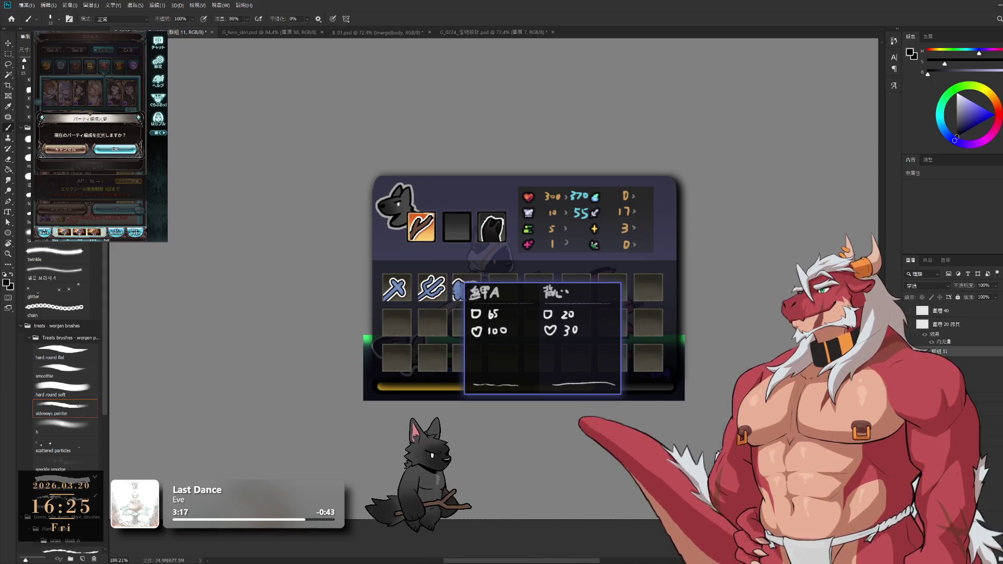
click(110, 149)
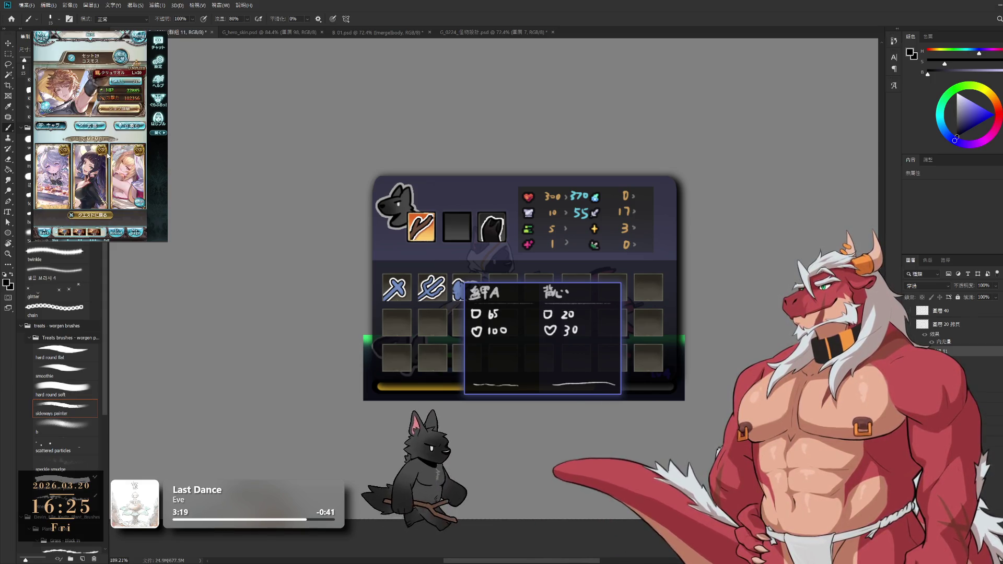
scroll(106, 151, down, 1)
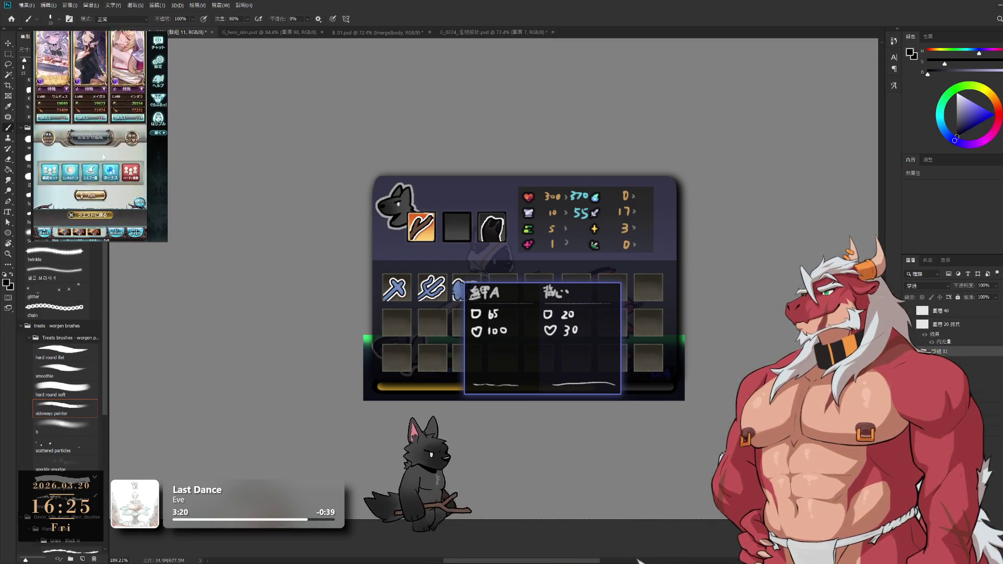
click(100, 93)
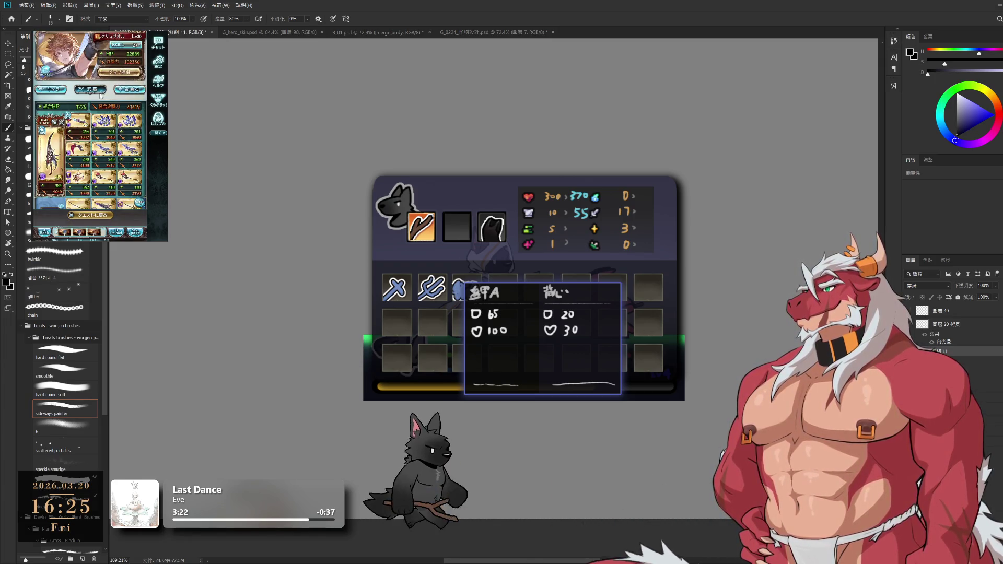
- Look over the party's summon grid, then return to the character cards
click(134, 93)
scroll(134, 93, down, 1)
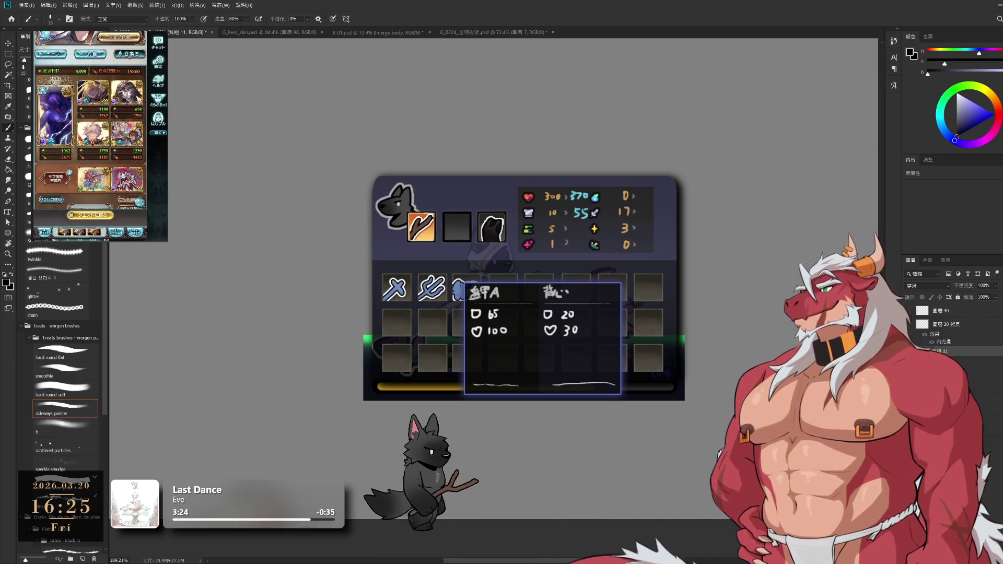
scroll(63, 127, up, 2)
click(64, 125)
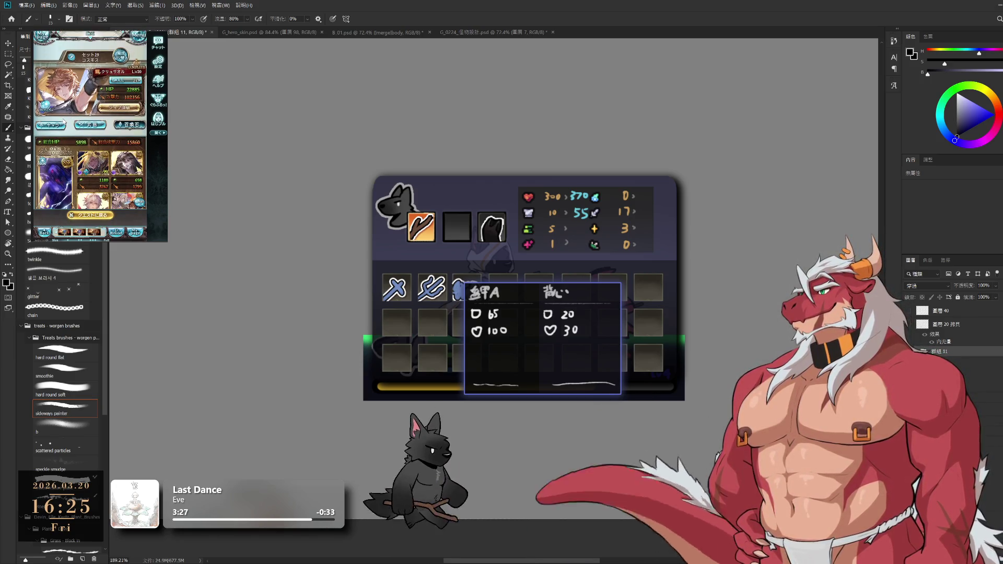
scroll(79, 141, down, 2)
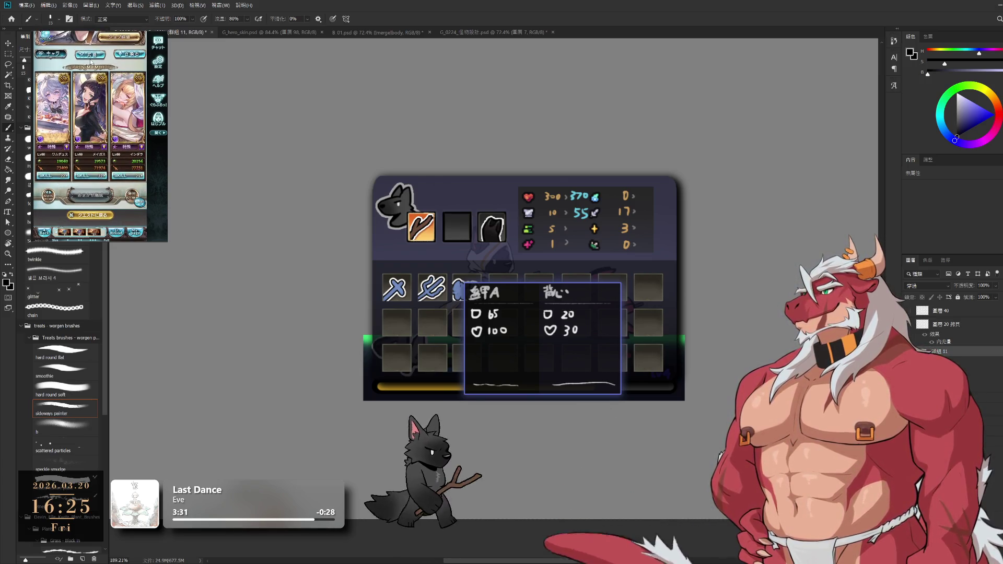
- Switch the weapon grid to スキル and read one weapon's skill details
click(89, 54)
click(52, 198)
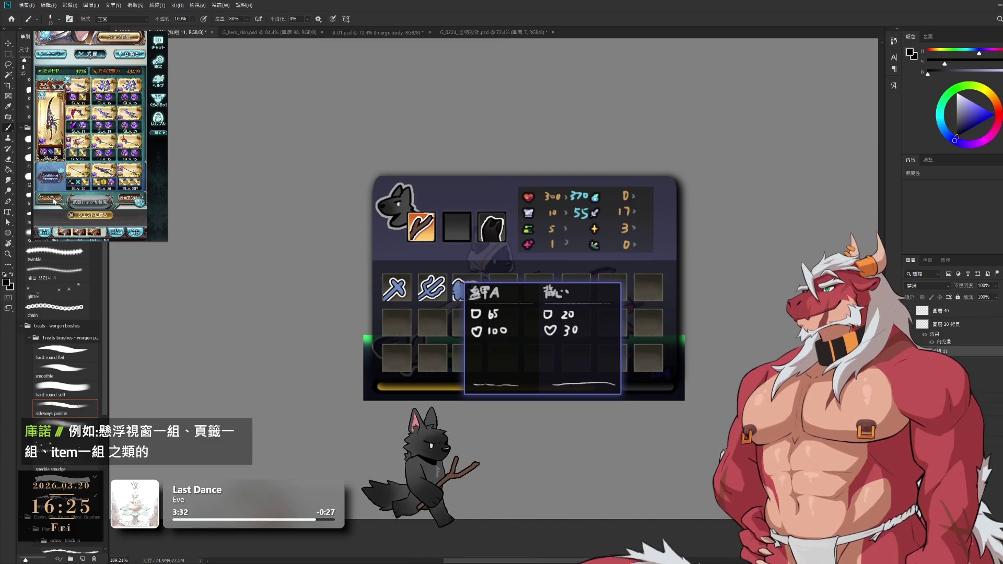
click(78, 170)
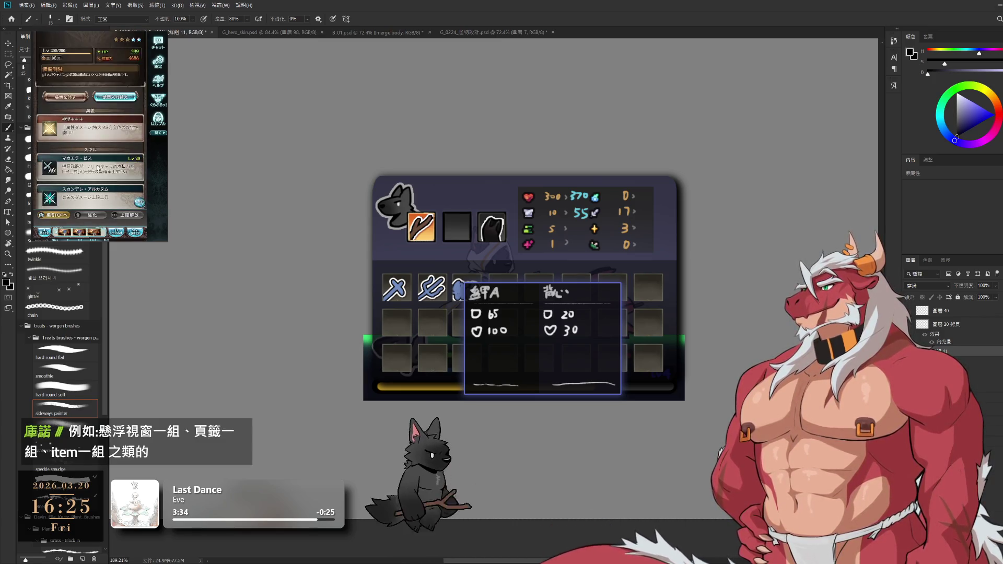
scroll(97, 170, down, 3)
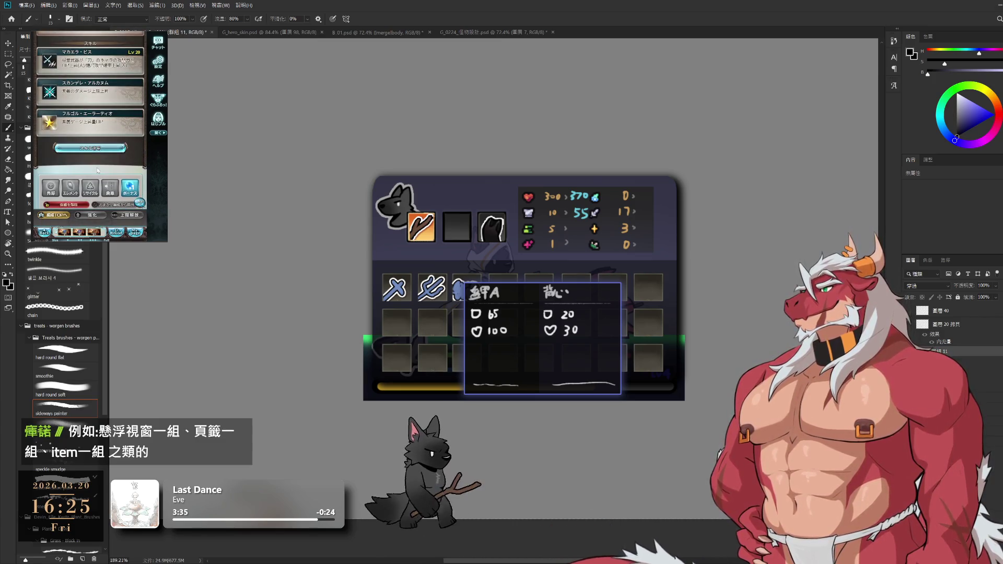
click(44, 231)
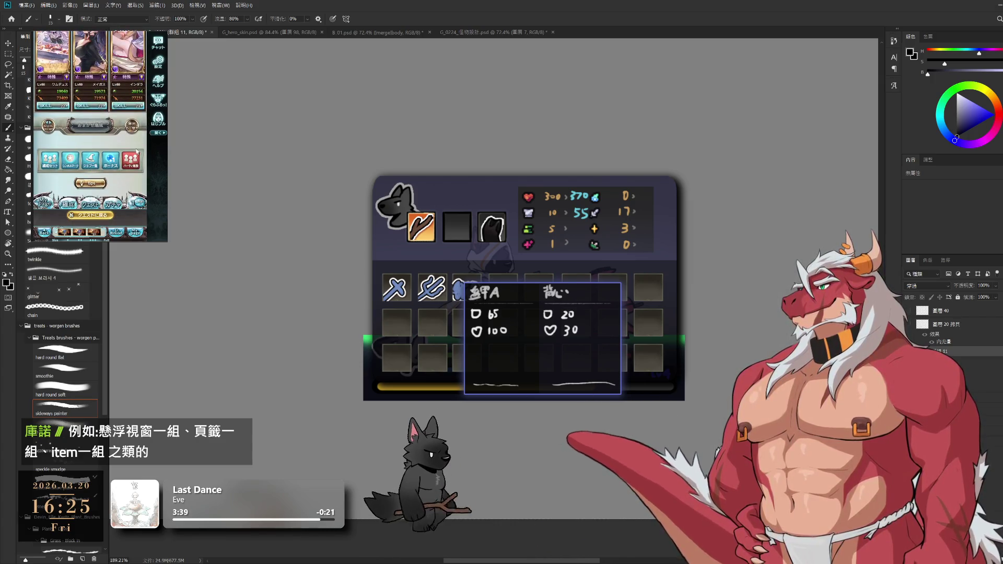
- Return to the party page, cancel the reorder dialog and open the 予測ダメージ breakdown
click(113, 94)
click(113, 94)
scroll(115, 125, down, 5)
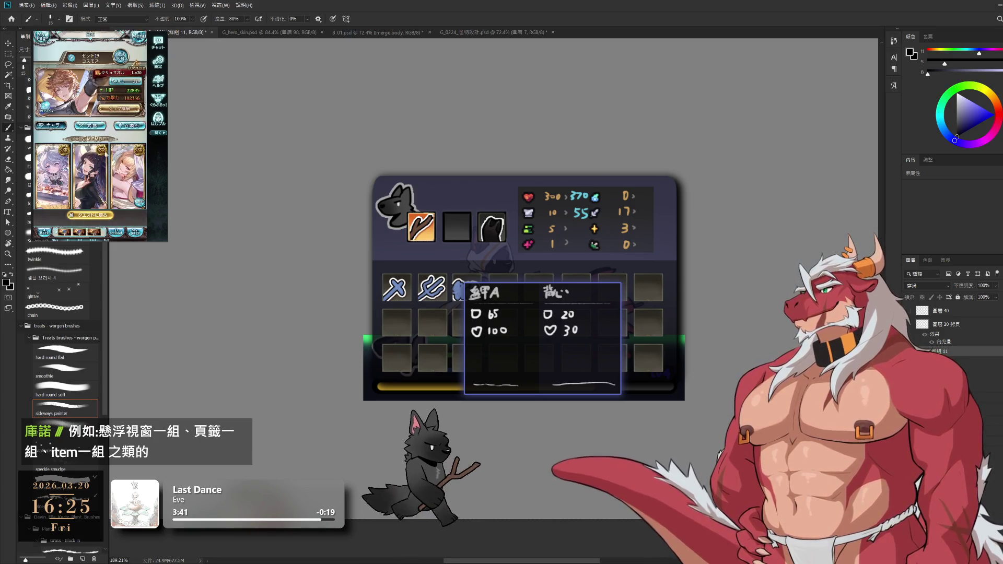
click(115, 129)
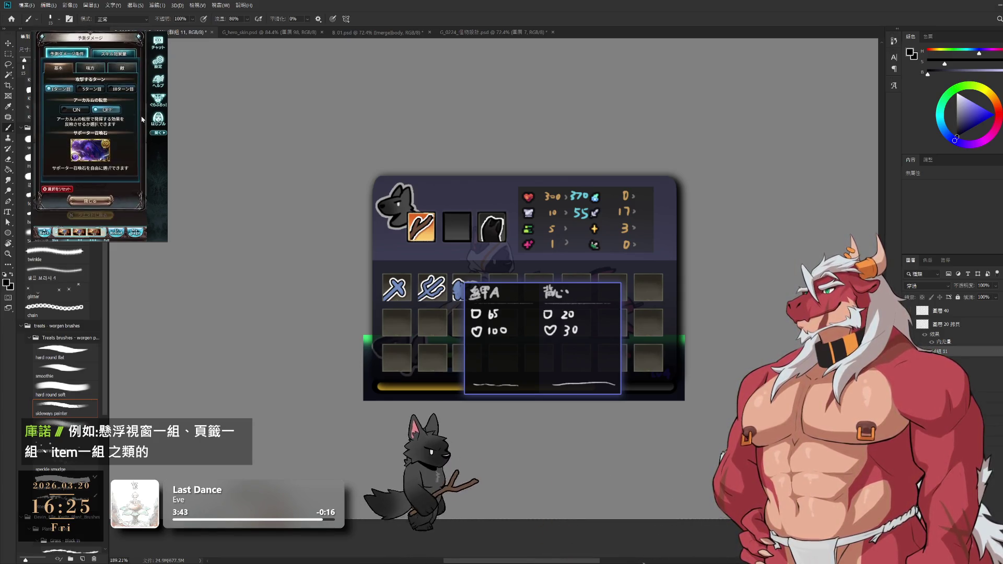
- Compare the 予測ダメージ条件 and スキル効果量 tabs, page through skill effects, then close the estimate
click(110, 56)
click(76, 56)
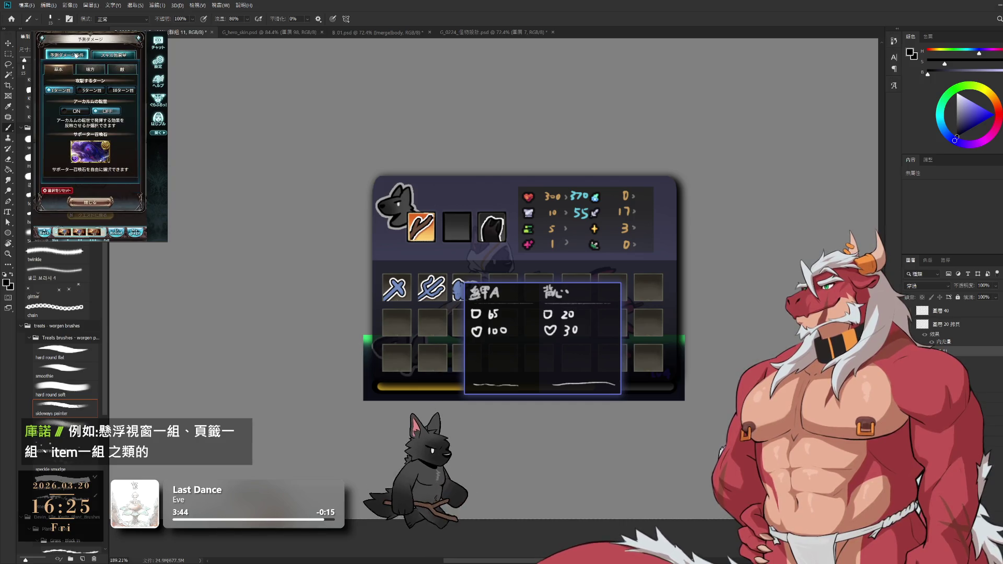
click(115, 55)
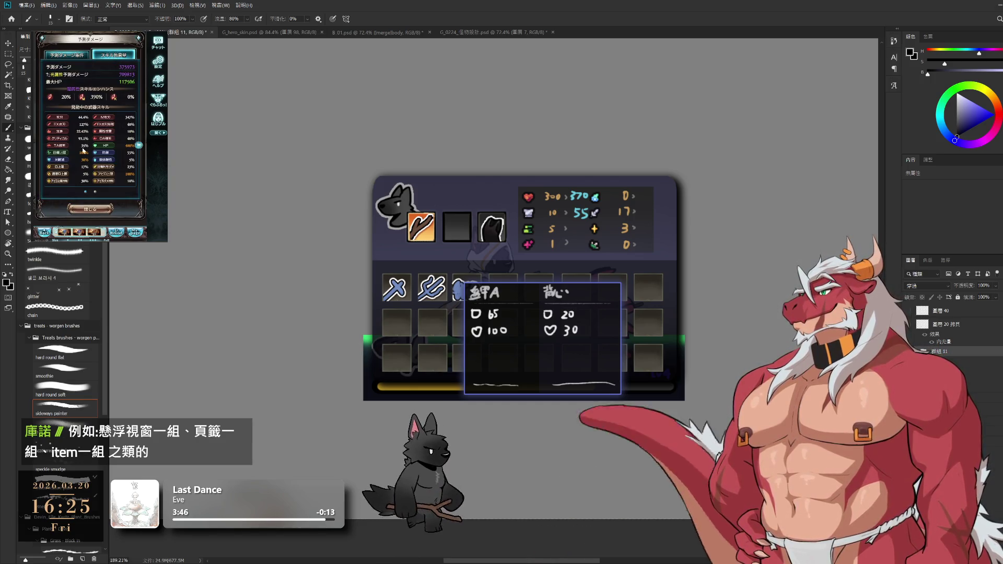
drag(130, 151, 109, 149)
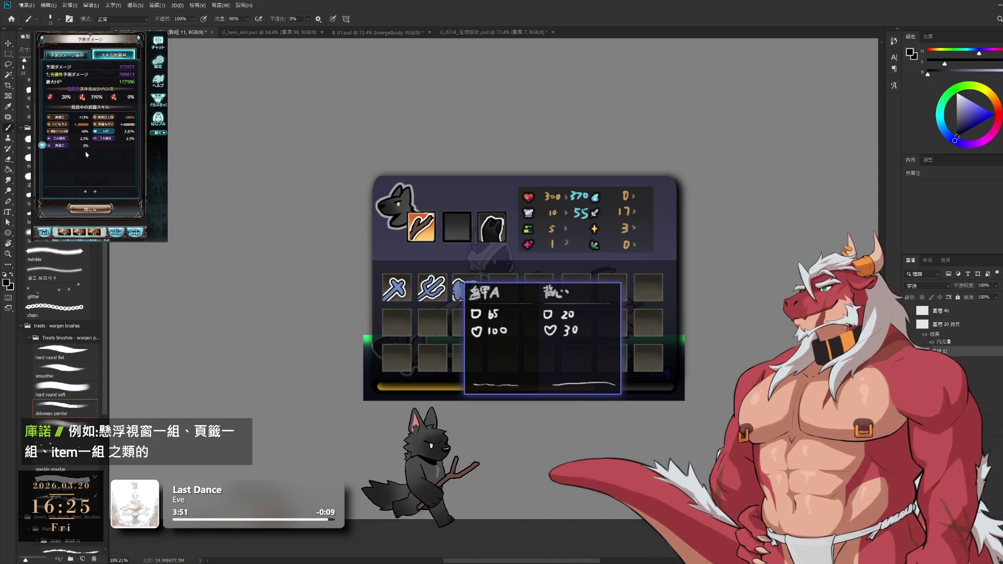
click(90, 209)
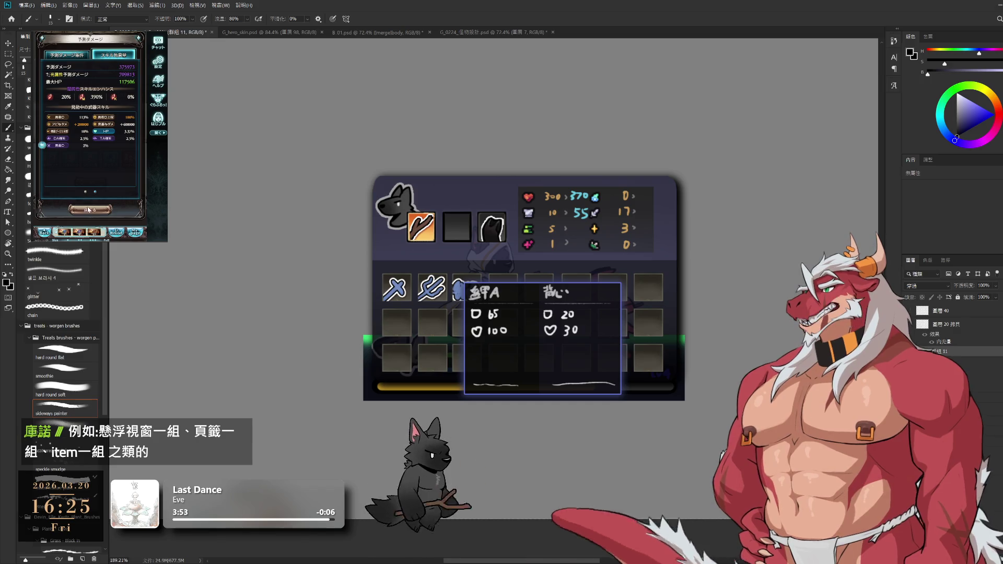
- Toggle the weapon grid to スキル, inspect another weapon, and go back to 編成
scroll(97, 155, up, 2)
click(48, 132)
scroll(57, 143, up, 1)
click(50, 89)
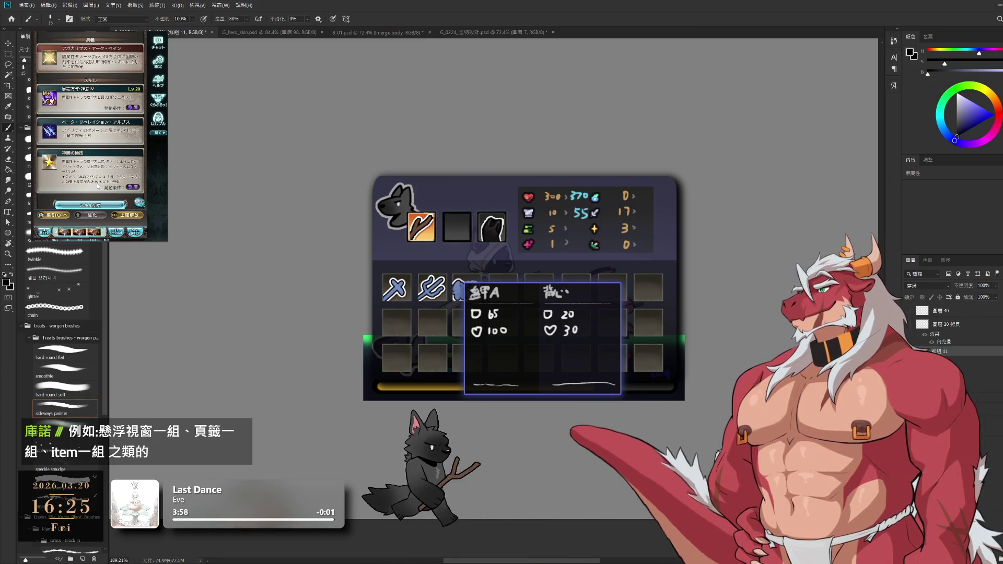
click(52, 215)
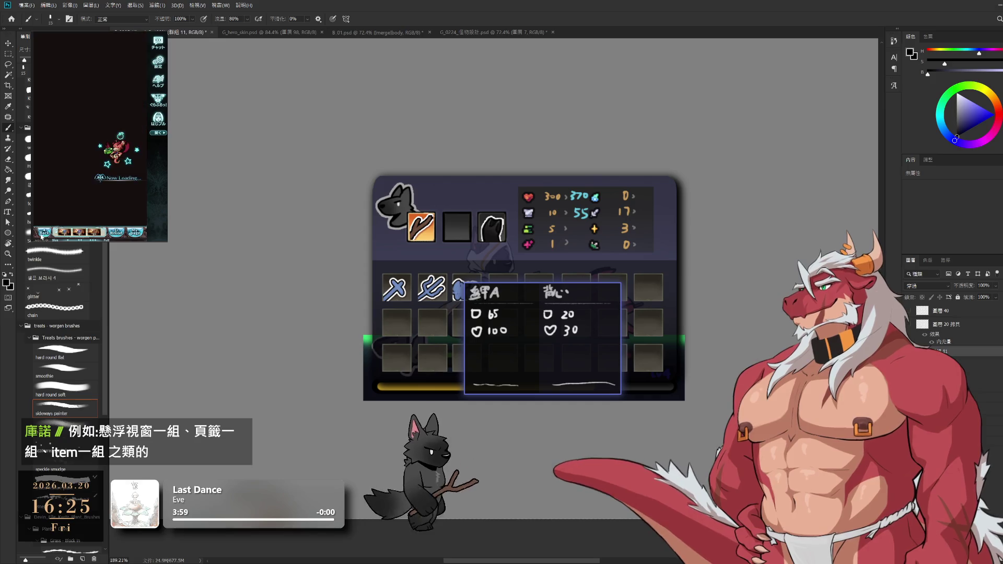
- Switch the weapon grid to スキル and review one weapon's skills before returning to 編成
scroll(96, 130, down, 5)
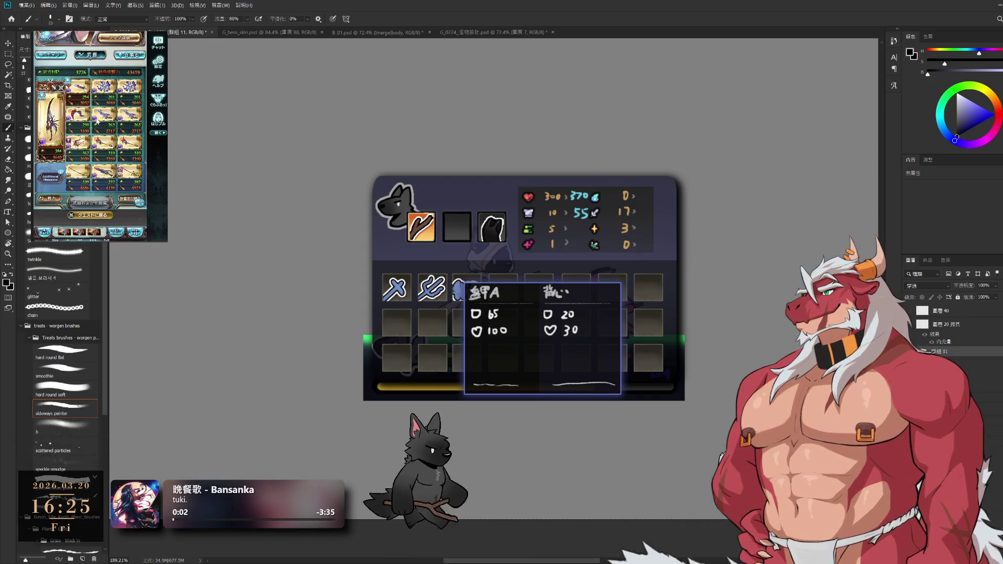
click(56, 165)
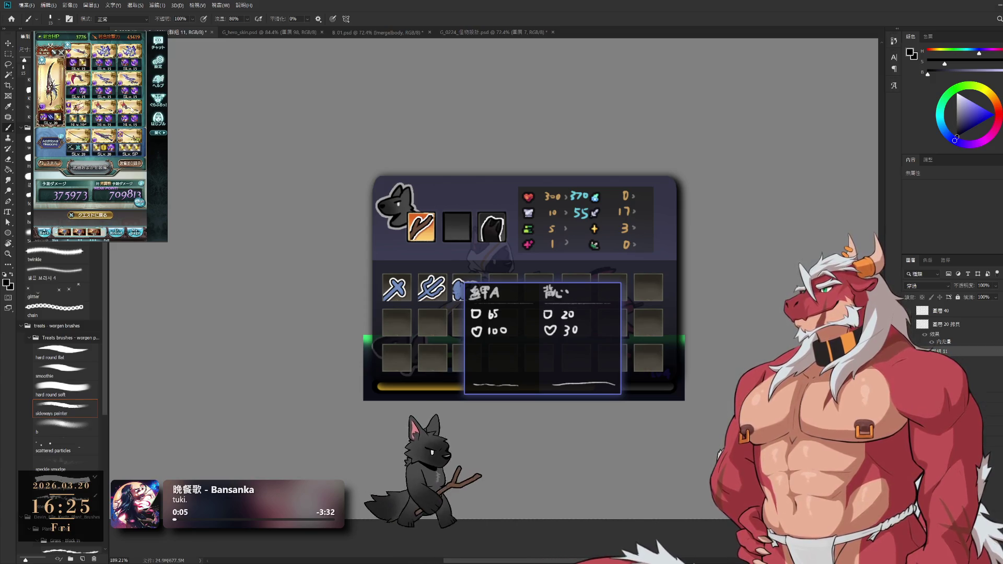
click(82, 110)
scroll(89, 131, down, 6)
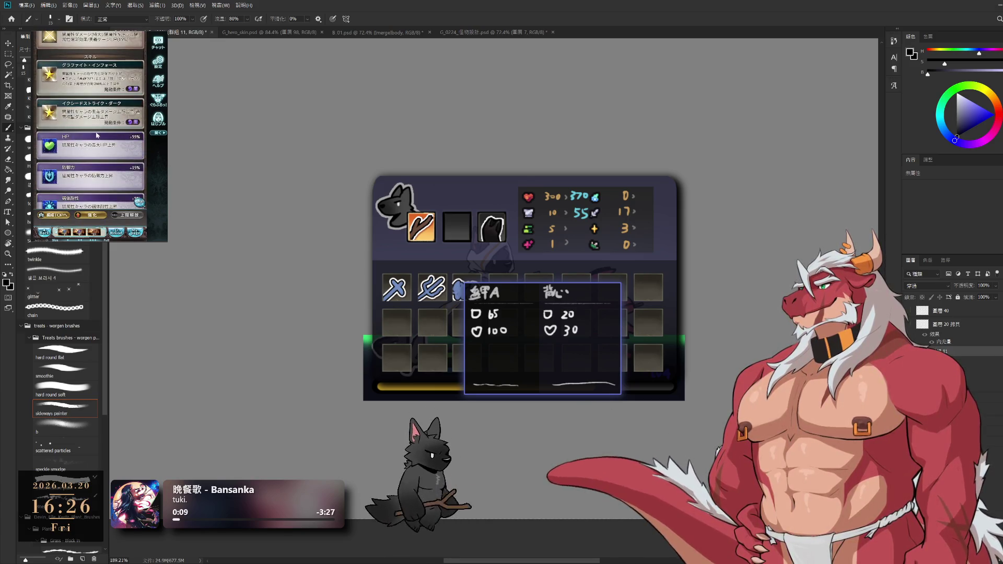
scroll(91, 140, up, 1)
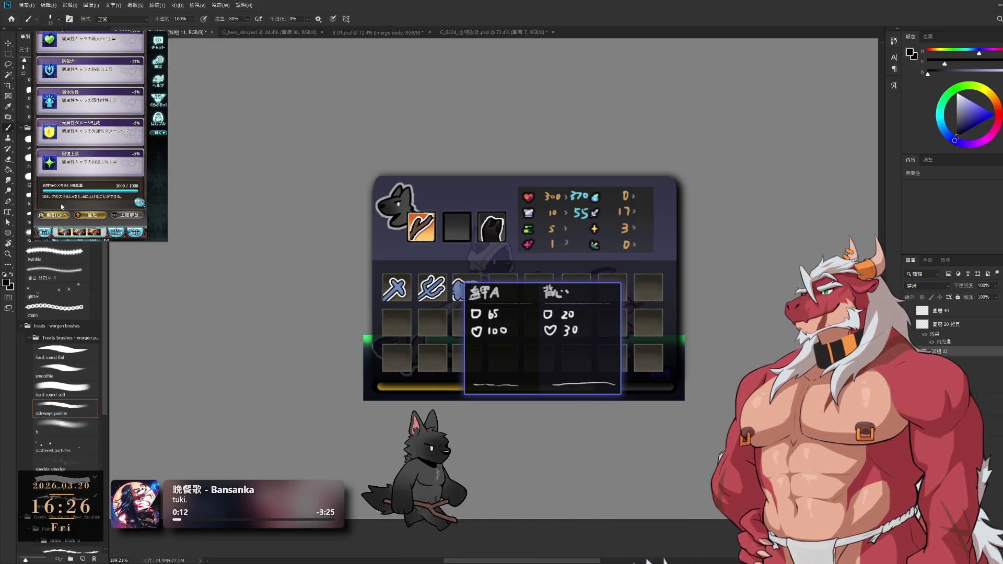
click(55, 215)
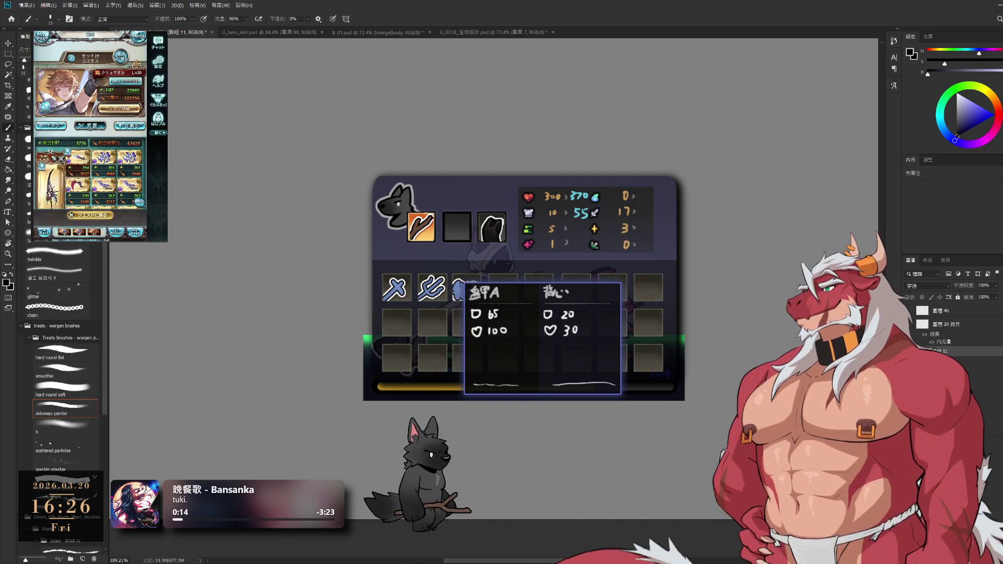
- Check the party's 召喚石 summons, then switch to the キャラ character list
scroll(90, 120, down, 2)
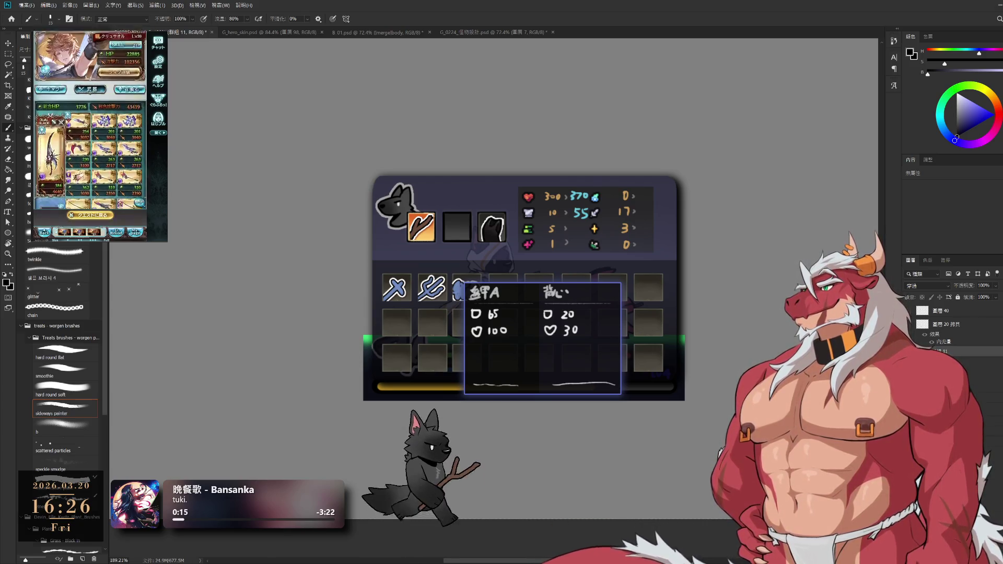
scroll(131, 102, up, 1)
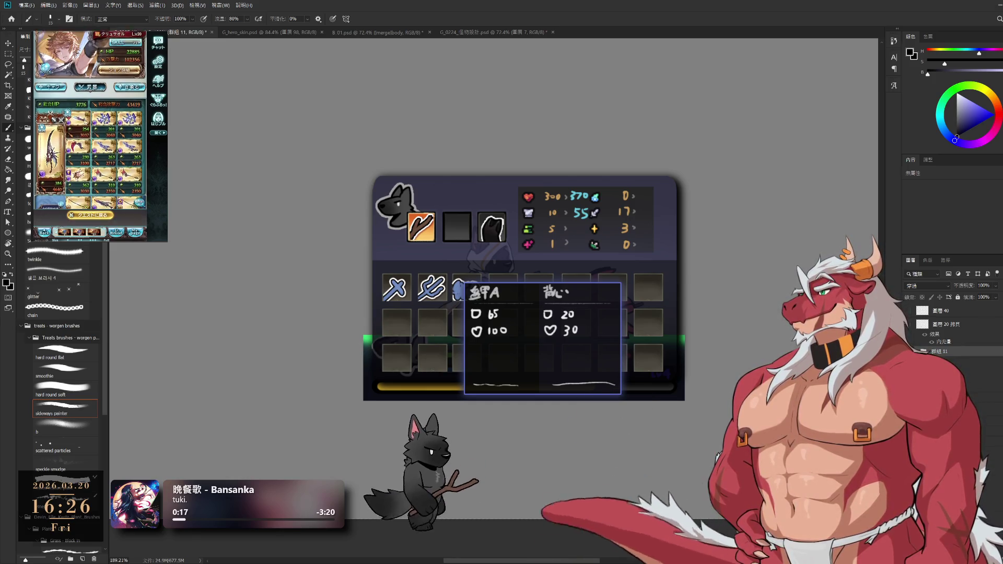
click(131, 94)
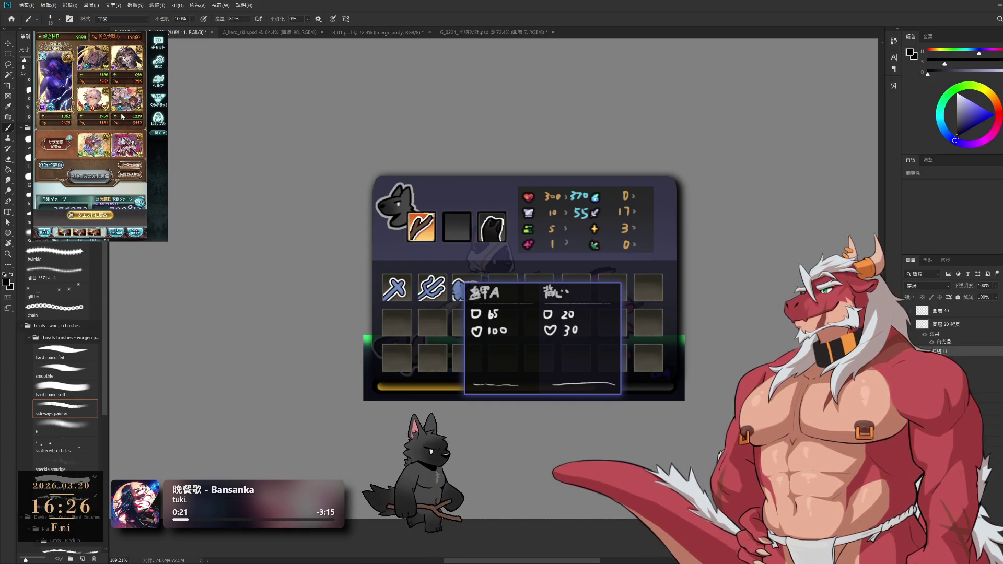
scroll(121, 142, up, 3)
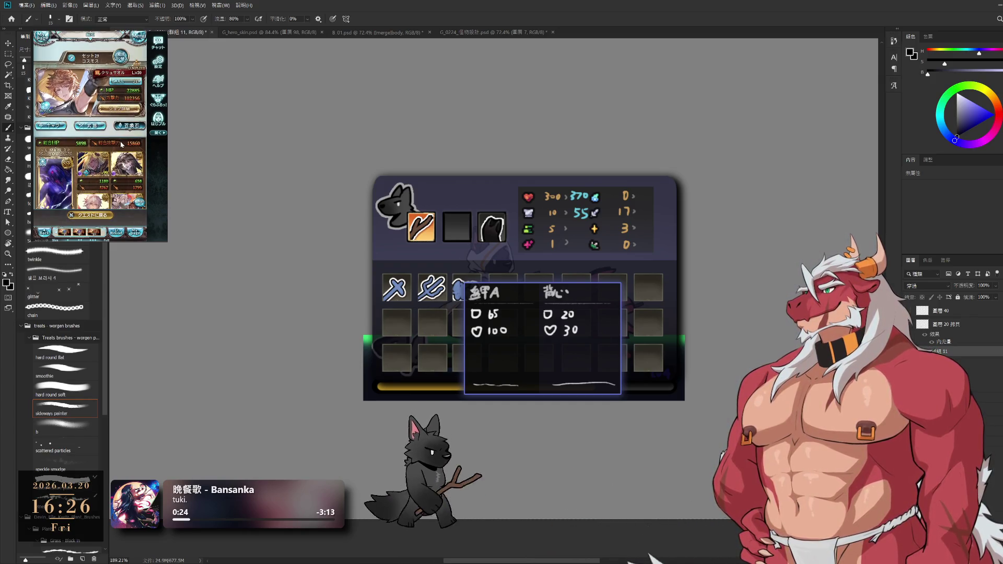
click(60, 126)
- Read a sub-member's abilities and support skills, then confirm the party with OK
scroll(96, 150, down, 1)
click(95, 150)
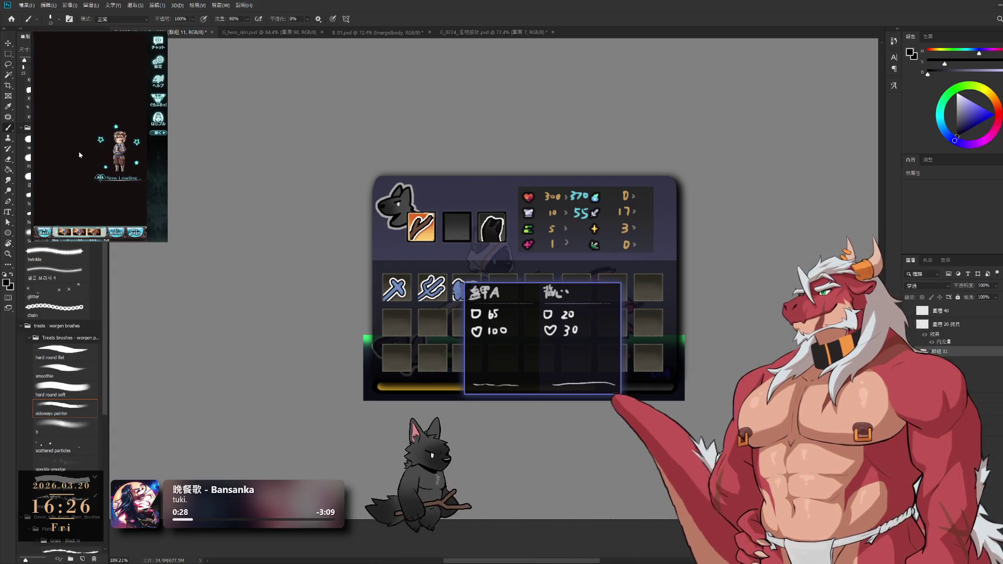
scroll(95, 150, down, 5)
scroll(95, 149, down, 3)
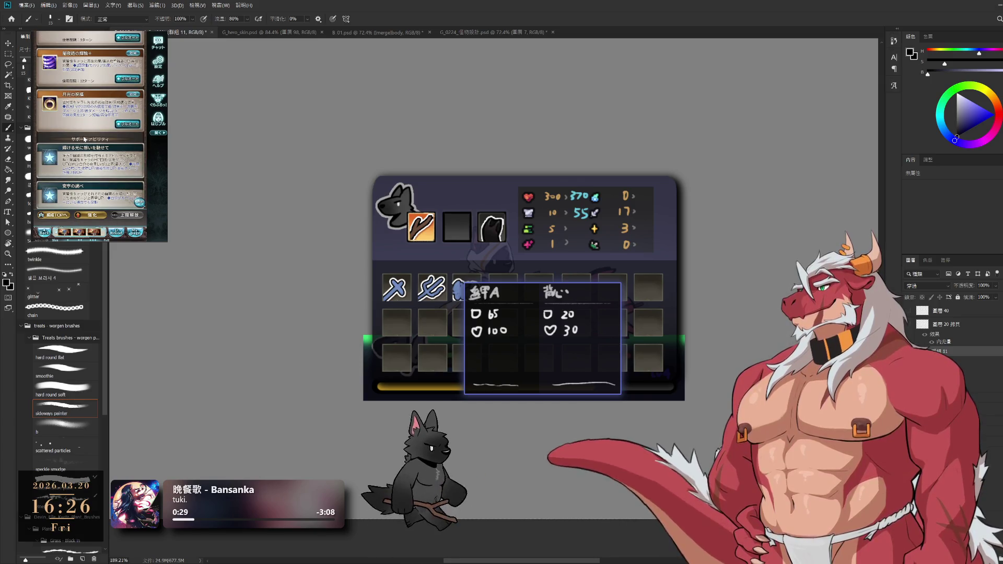
scroll(84, 139, down, 3)
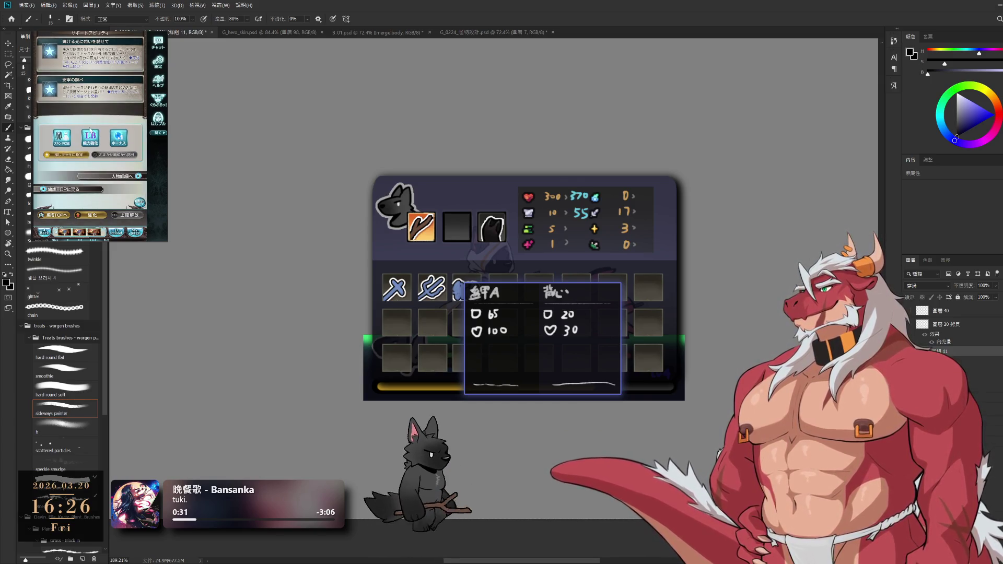
click(92, 214)
click(106, 217)
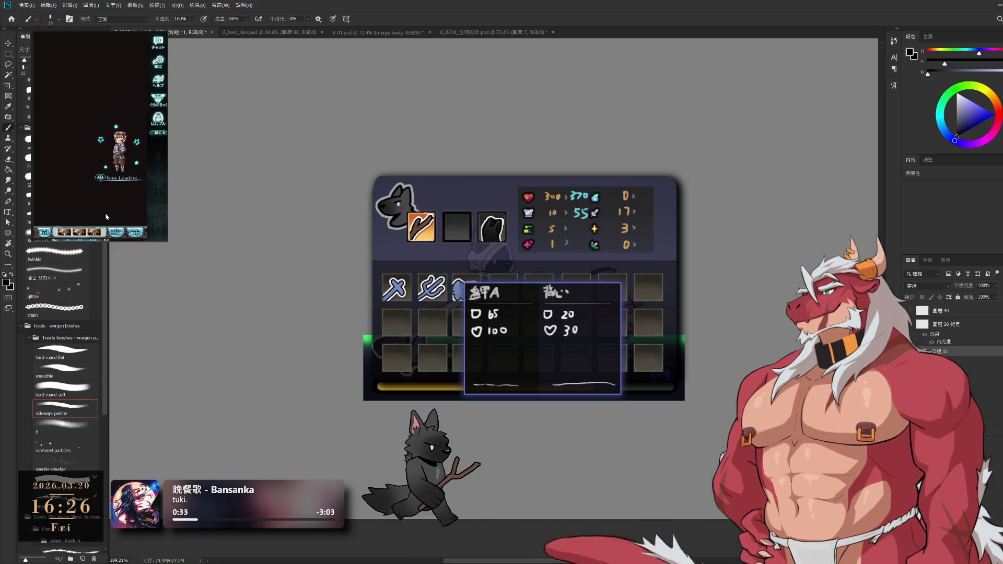
click(114, 212)
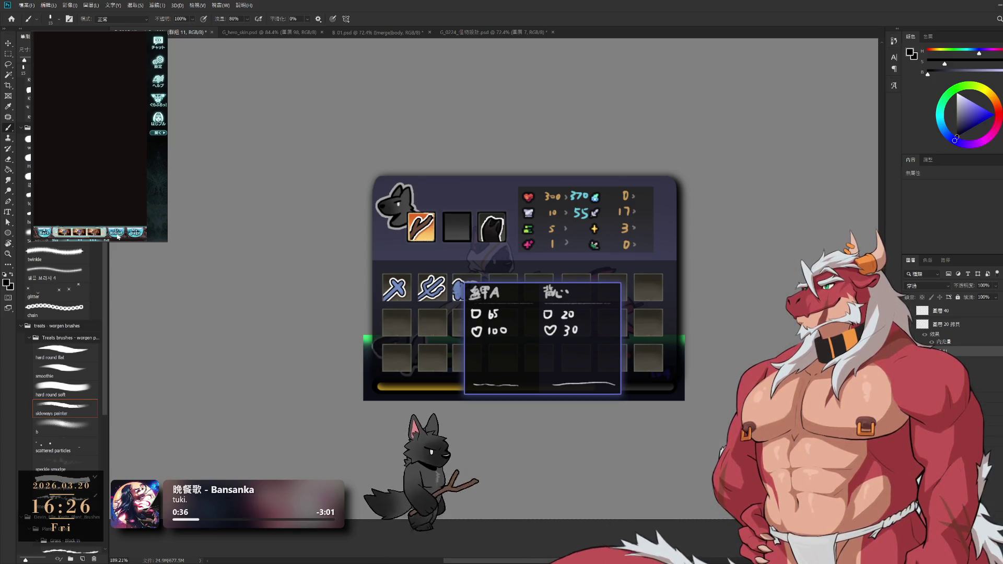
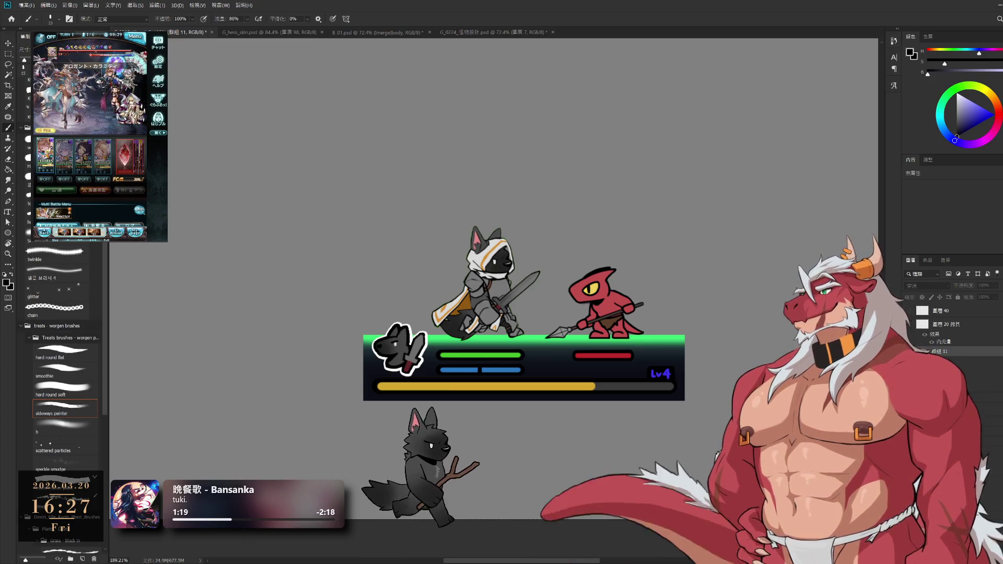
- Select layer 圖層 34 and reveal the inventory and stats panel
ctrl+click(670, 377)
ctrl+click(671, 381)
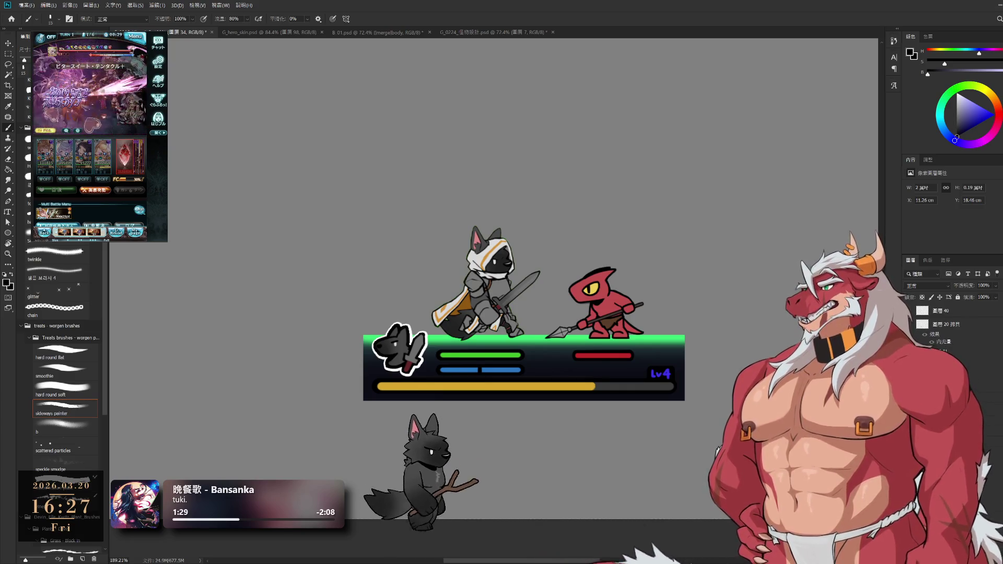
click(946, 342)
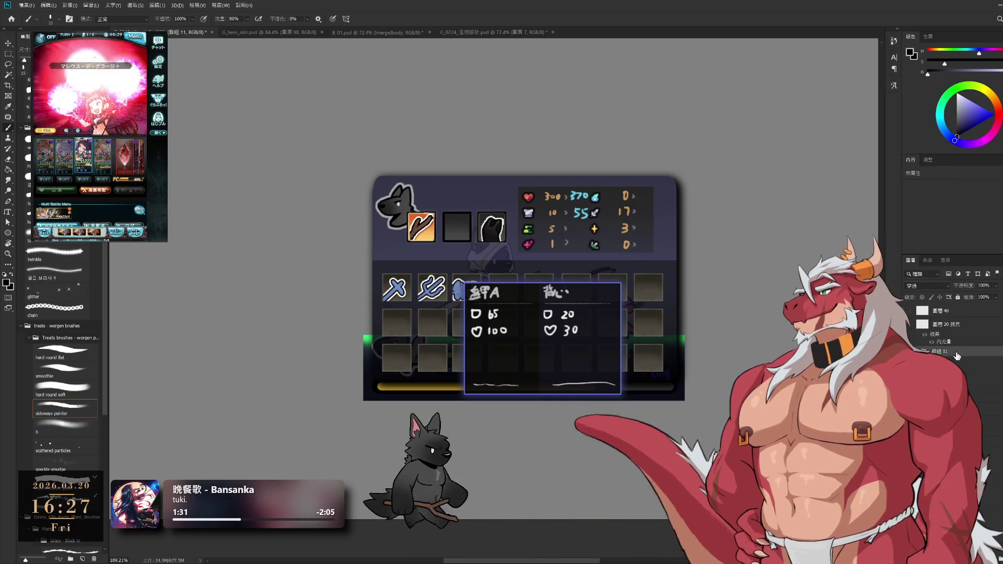
- Move the inventory panel to the left of the battle bar, then hide it
key(ctrl+t)
scroll(736, 369, down, 3)
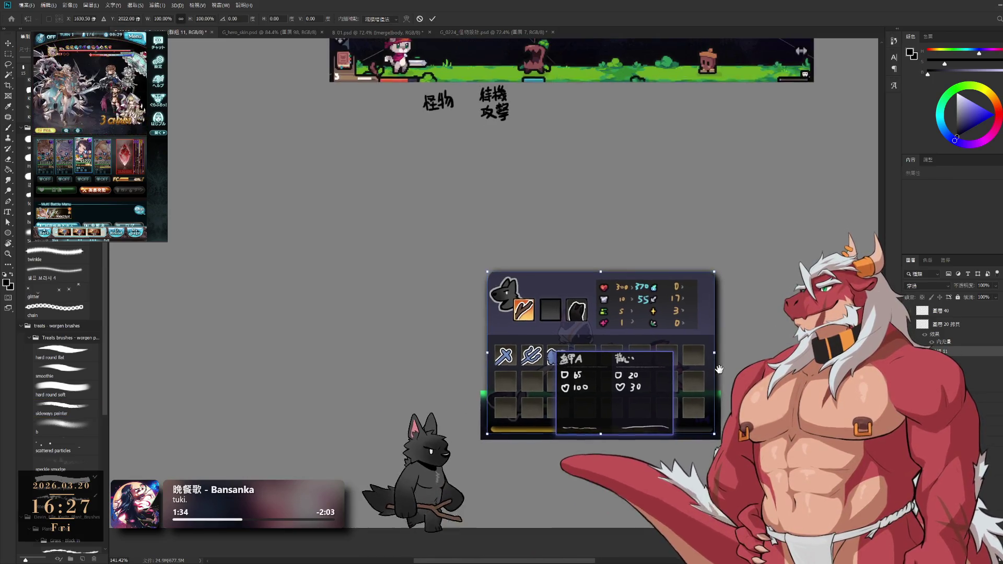
drag(676, 316, 399, 316)
key(Return)
key(b)
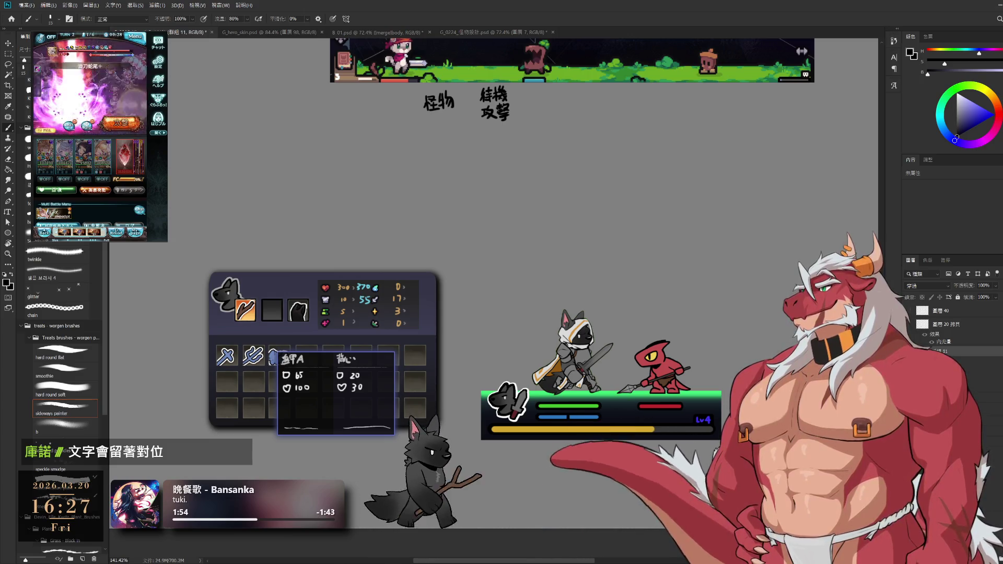
key(ctrl+comma)
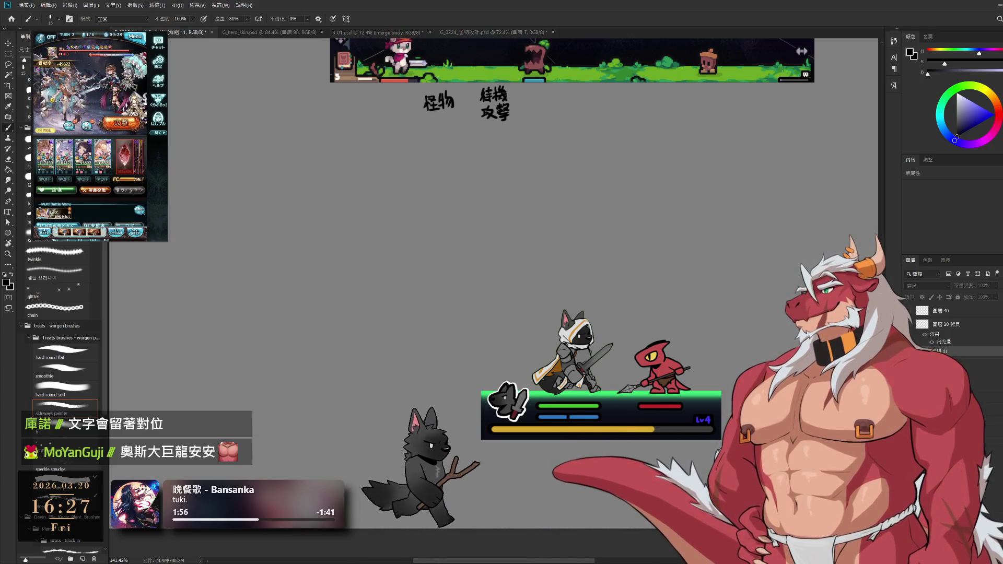
- Show the inventory and stats panel beside the battle bar again and select another layer
key(ctrl+comma)
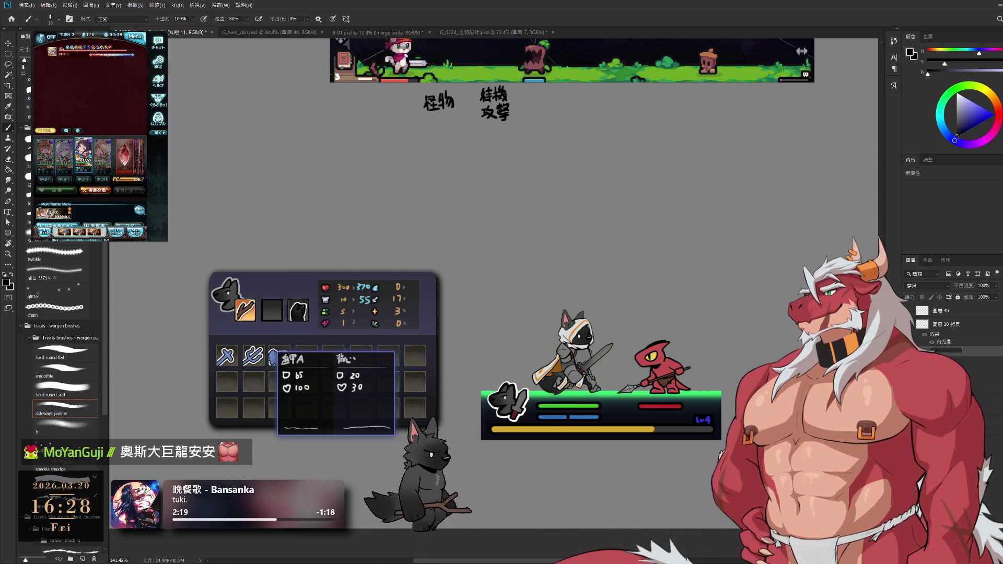
click(945, 351)
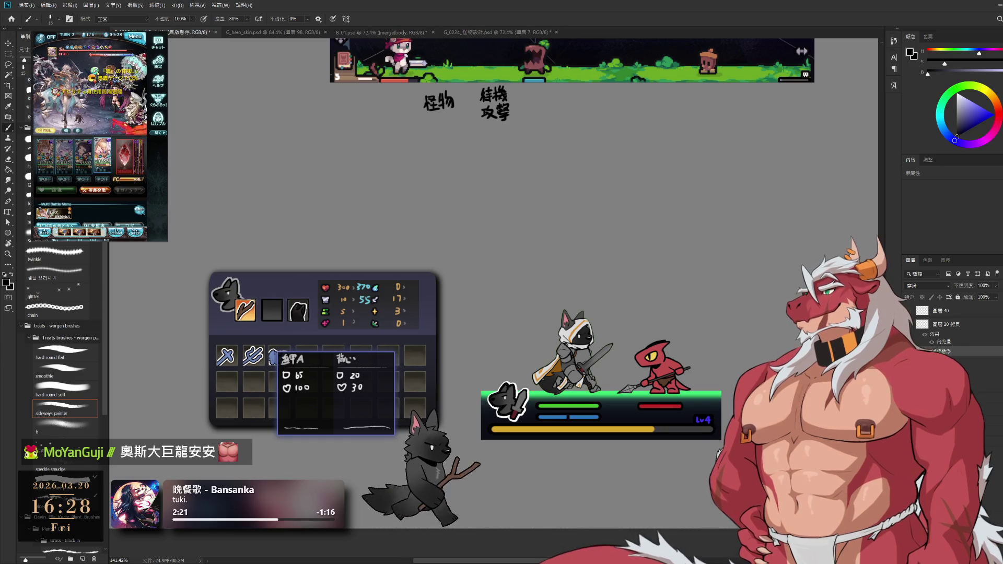
- Hide the inventory panel, show the X icon layer, and move the X square above the battle bar
click(909, 326)
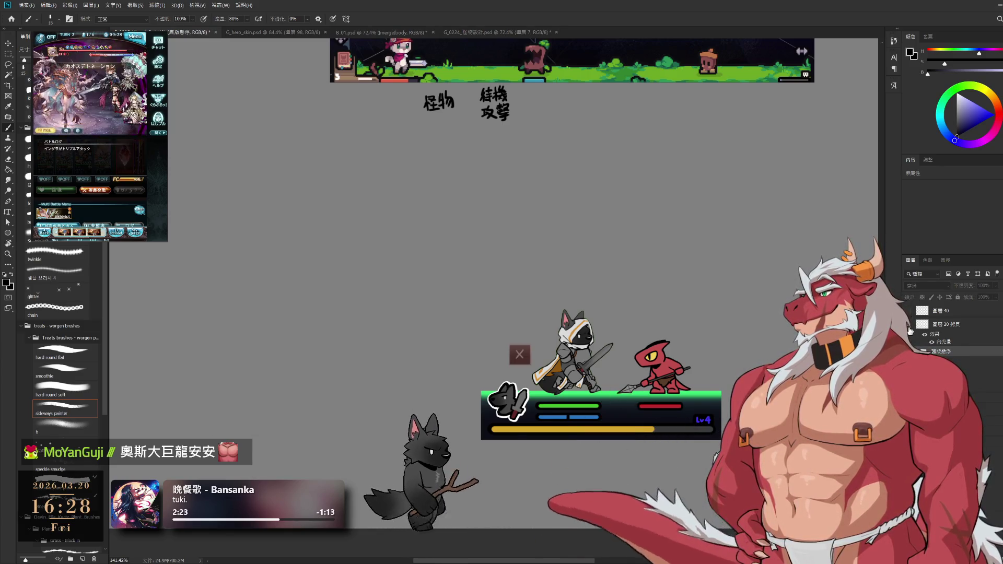
click(909, 312)
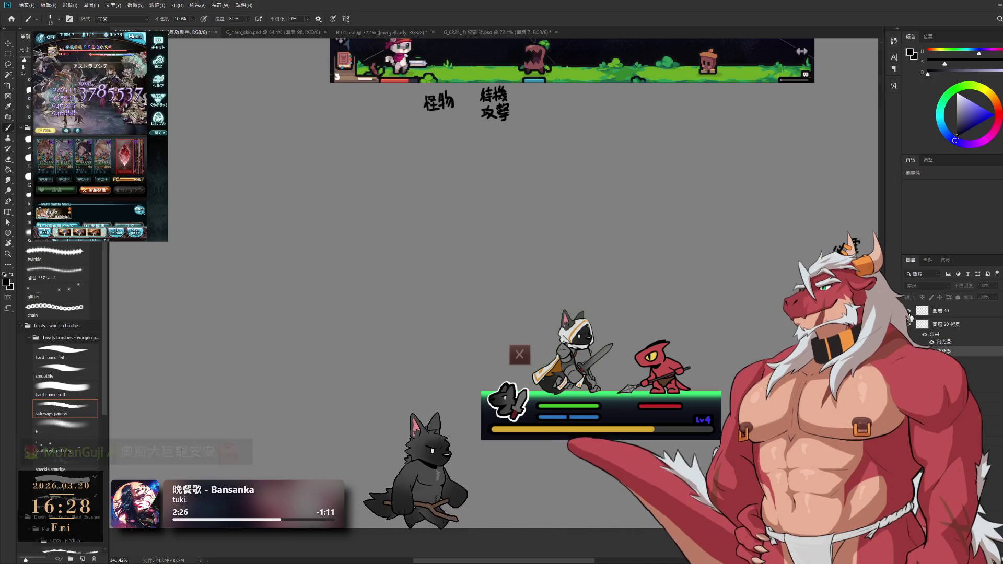
drag(793, 309, 679, 333)
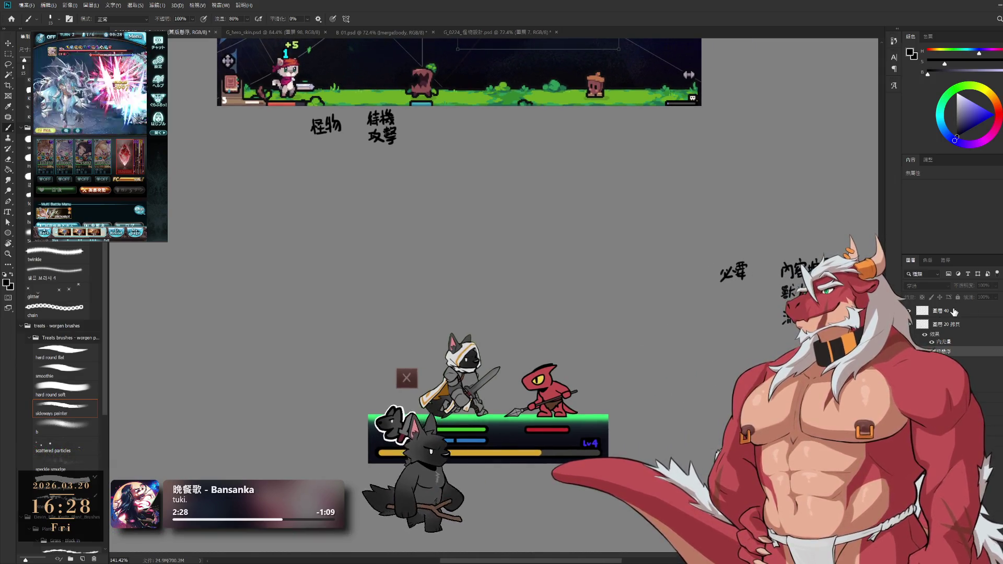
ctrl+click(600, 427)
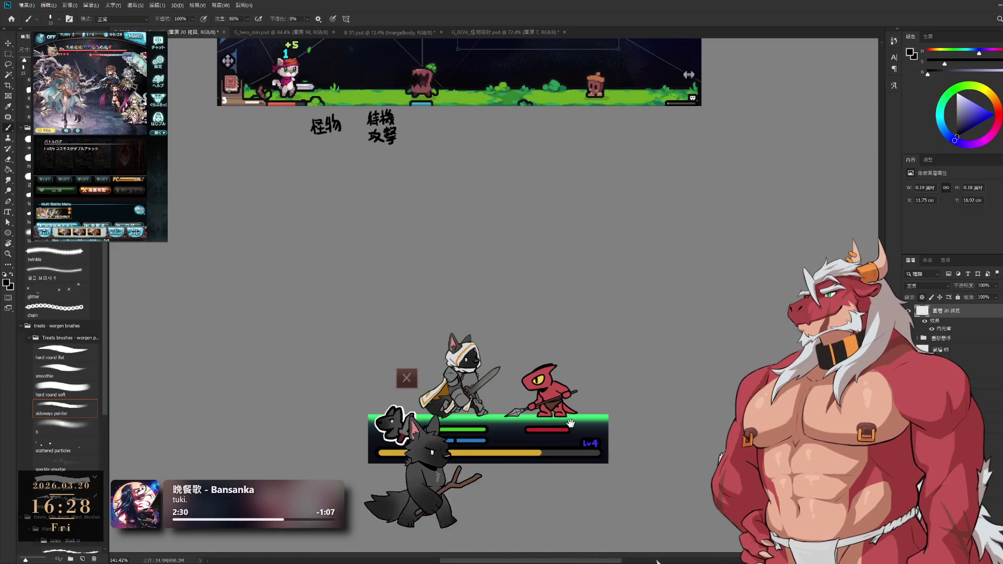
drag(535, 410, 598, 370)
drag(469, 343, 637, 205)
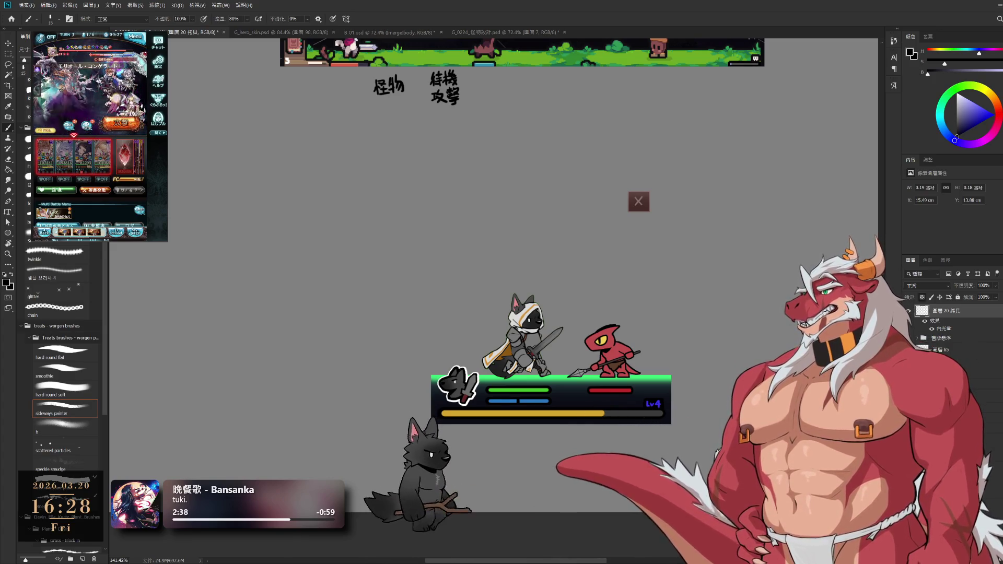
- Restore the accidentally deleted X icon layer and rename it ICON_取消
key(Delete)
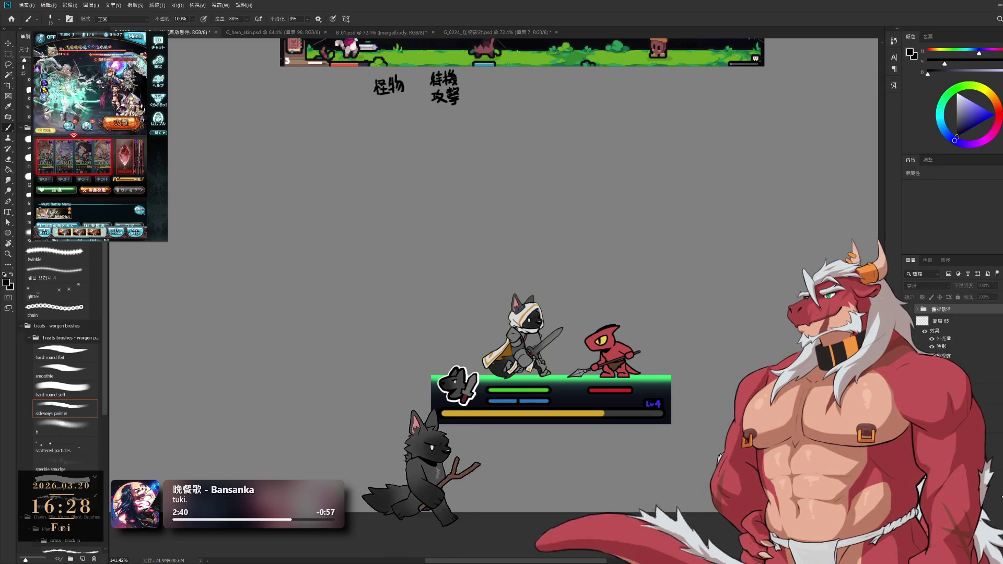
key(ctrl+z)
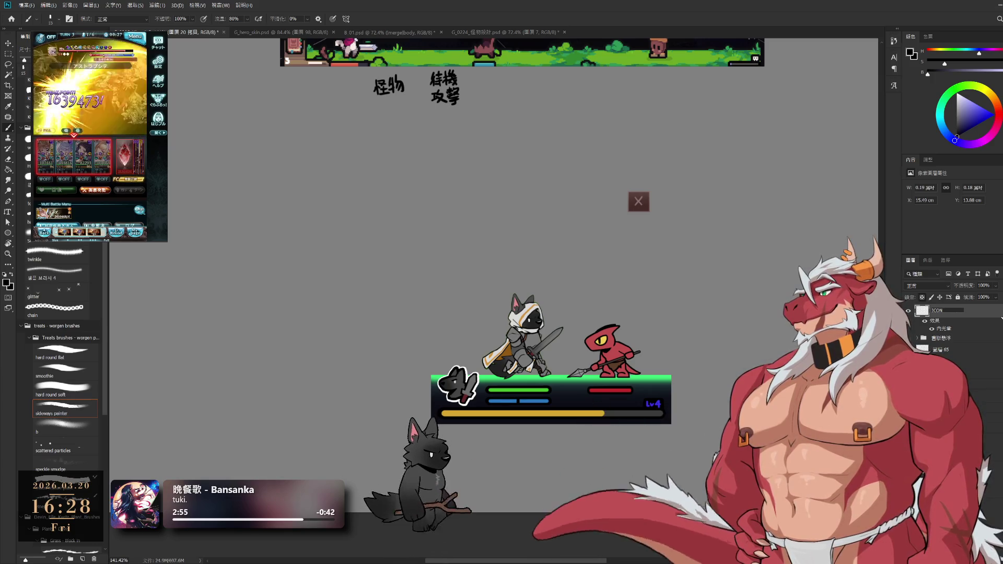
text( 外框)
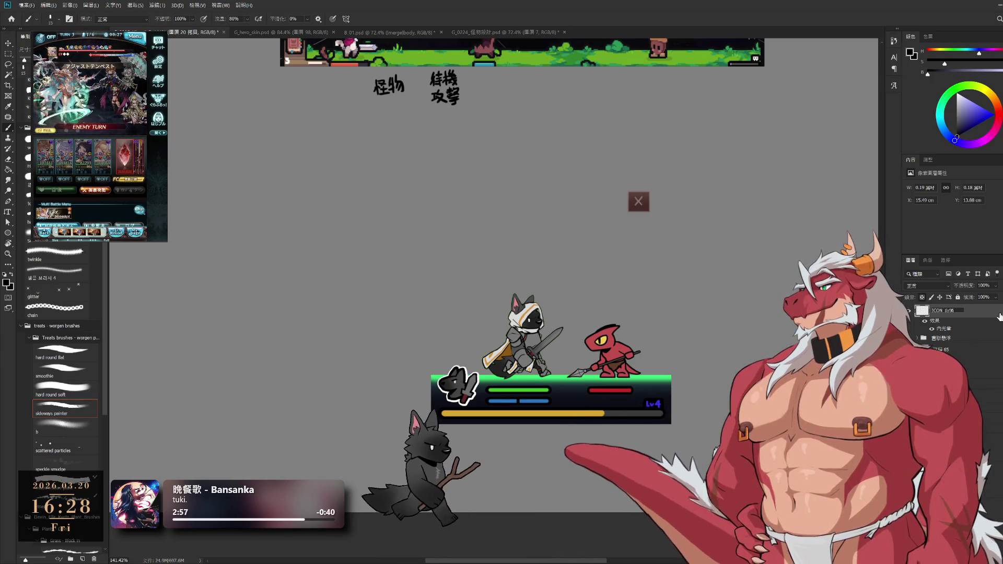
key(Return)
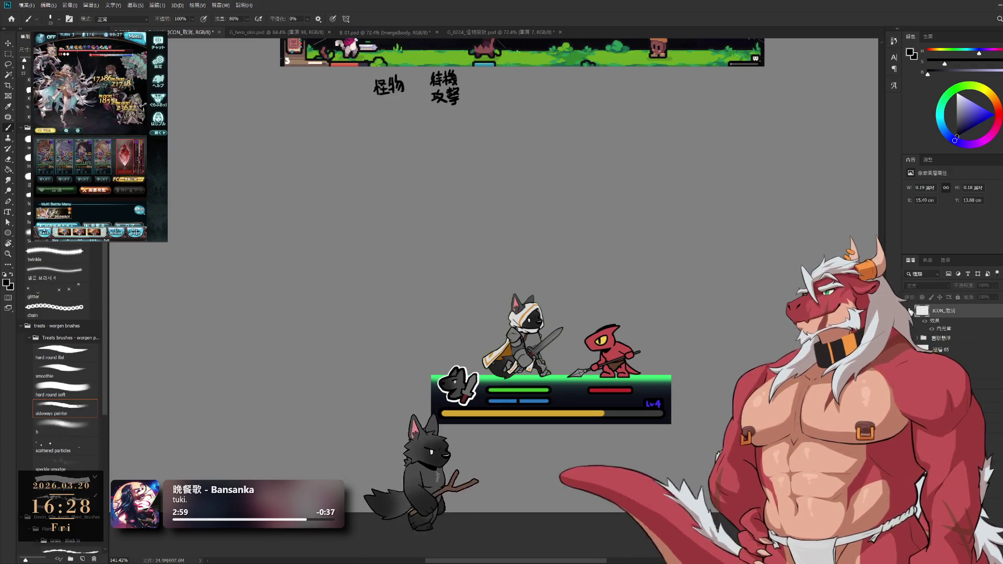
- Hide the ICON_取消 layer, keep the inventory panel hidden, and select layer 圖層 65
click(910, 311)
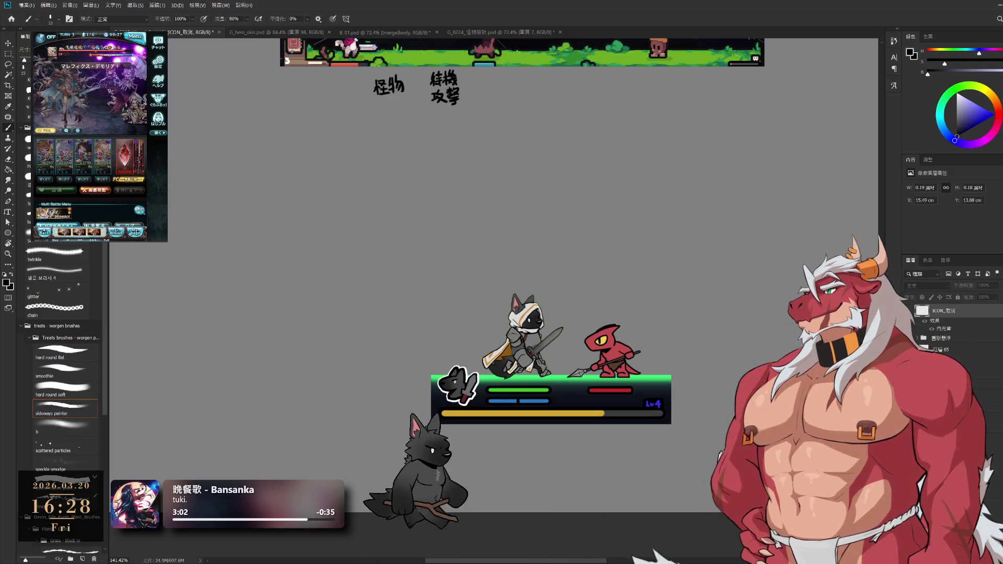
click(910, 338)
click(910, 339)
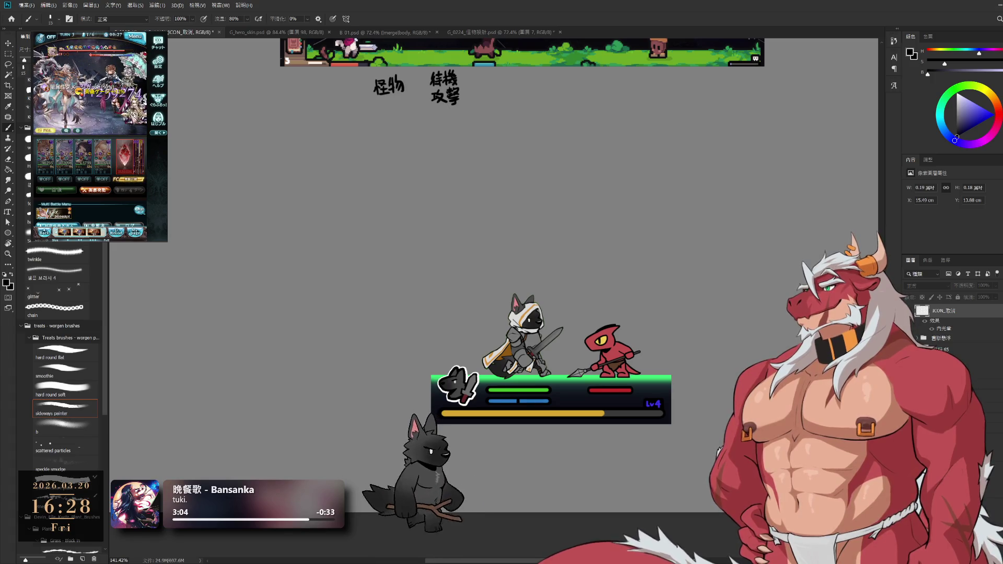
click(955, 351)
scroll(596, 426, down, 5)
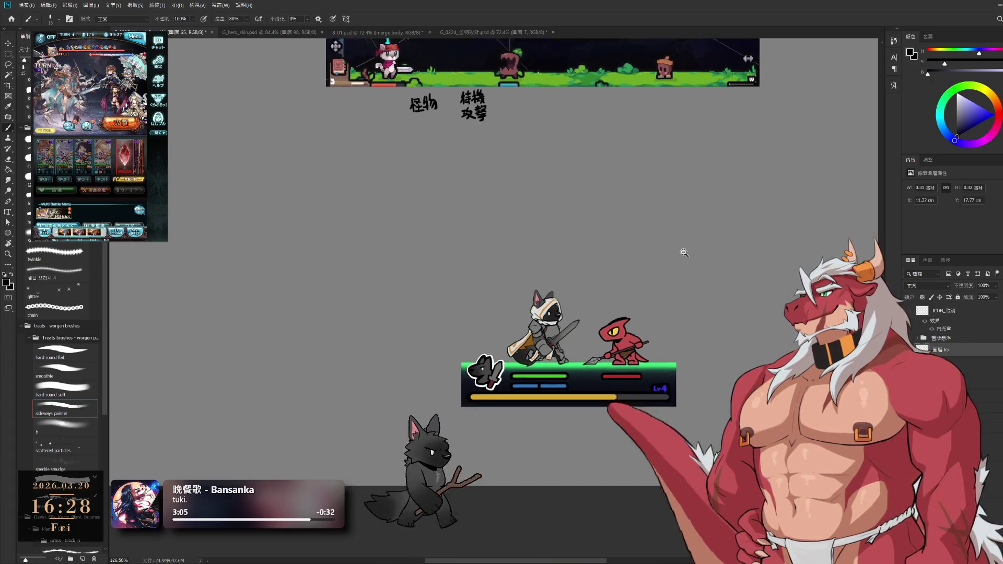
key(ctrl+t)
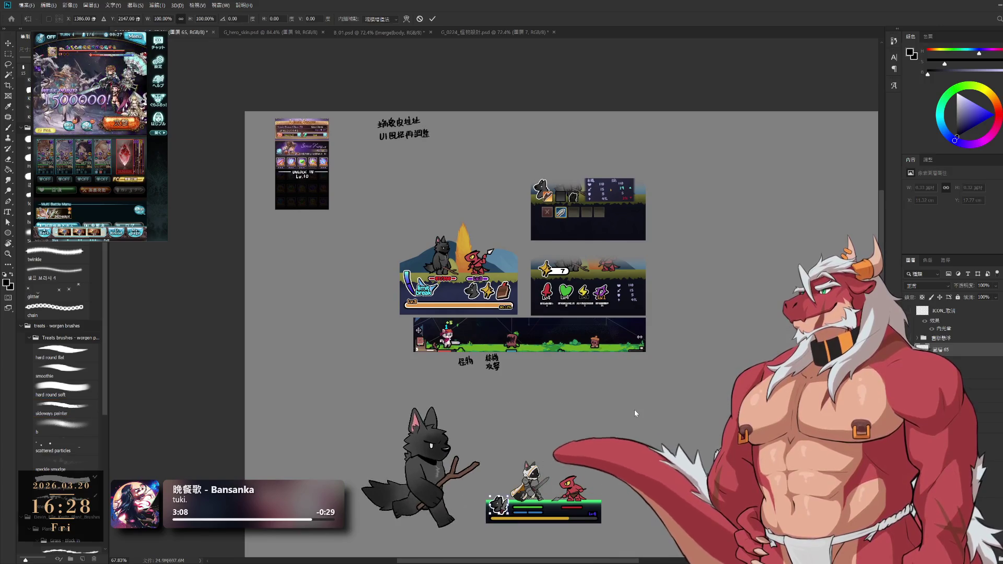
mouse_move(622, 409)
mouse_down()
mouse_move(448, 264)
mouse_move(635, 413)
mouse_up()
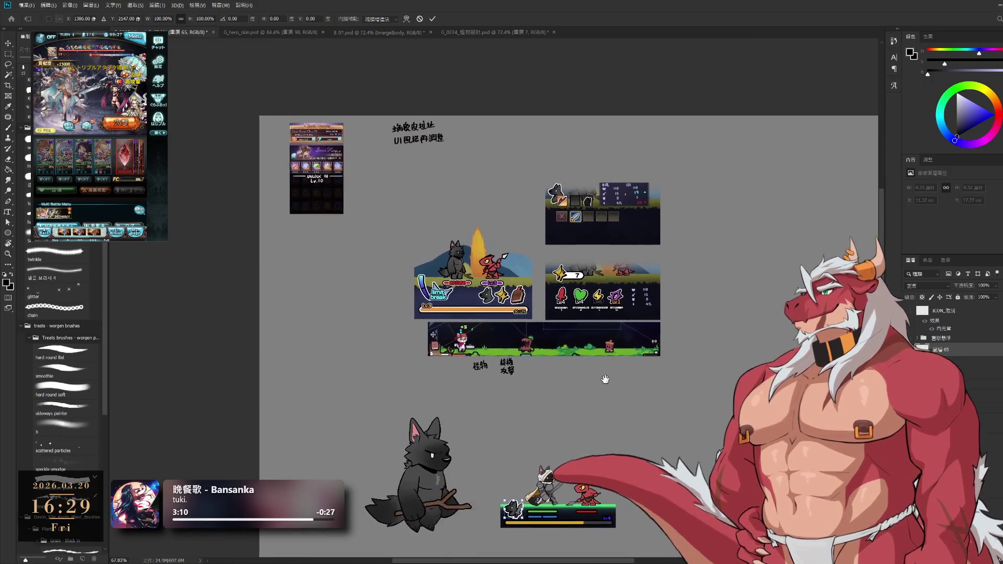
key(Return)
scroll(491, 389, up, 5)
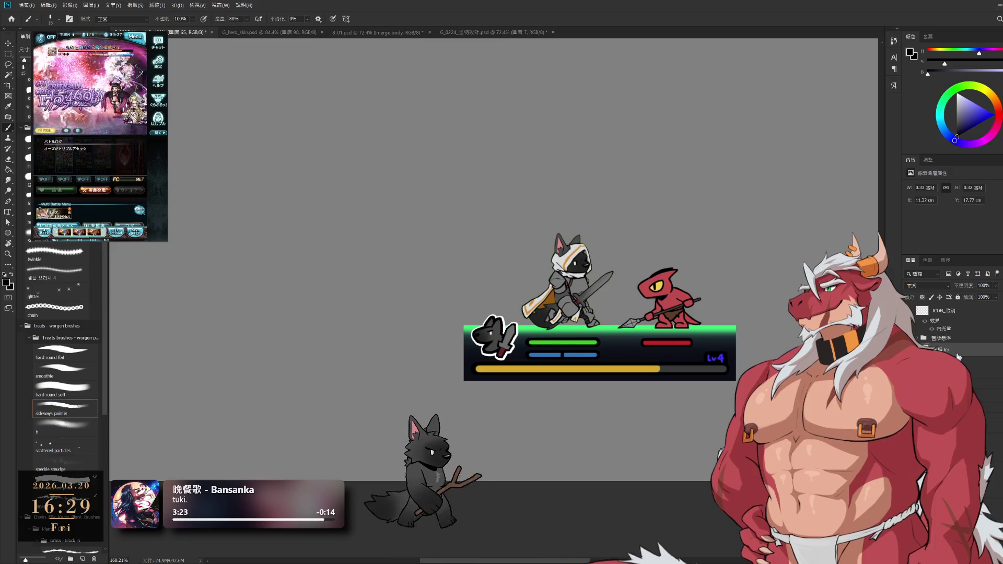
click(57, 190)
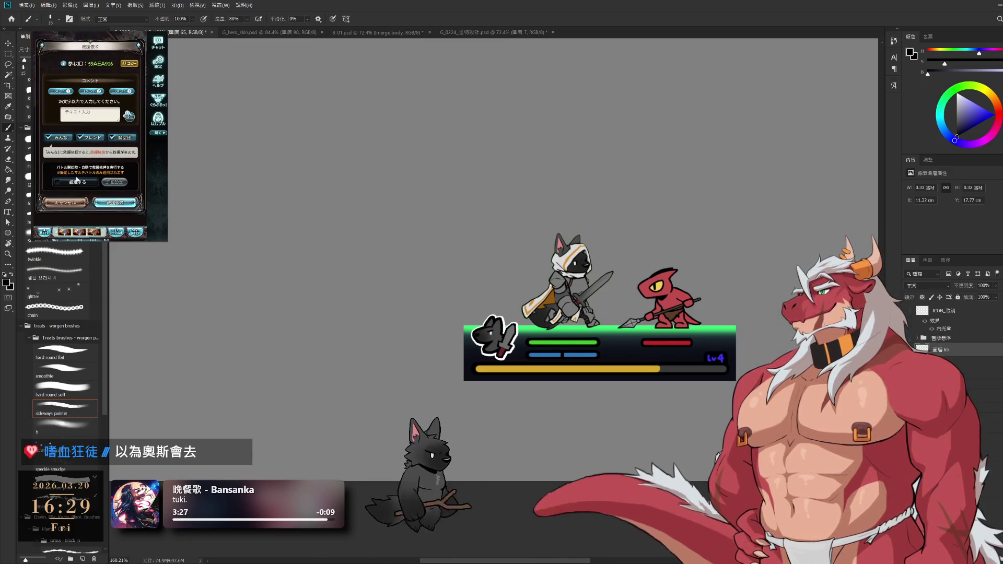
click(114, 203)
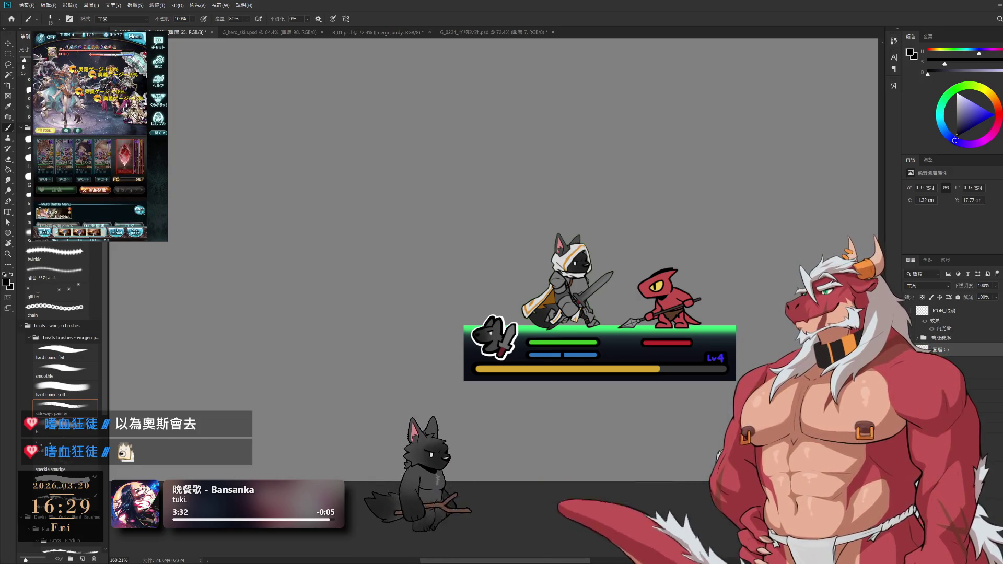
scroll(593, 368, up, 2)
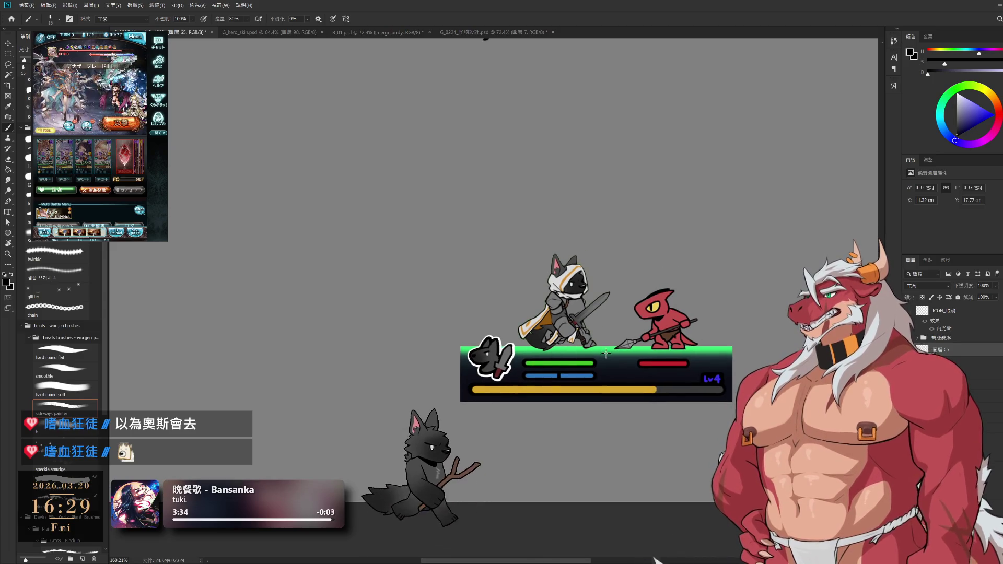
drag(506, 364, 617, 303)
key(ctrl+z)
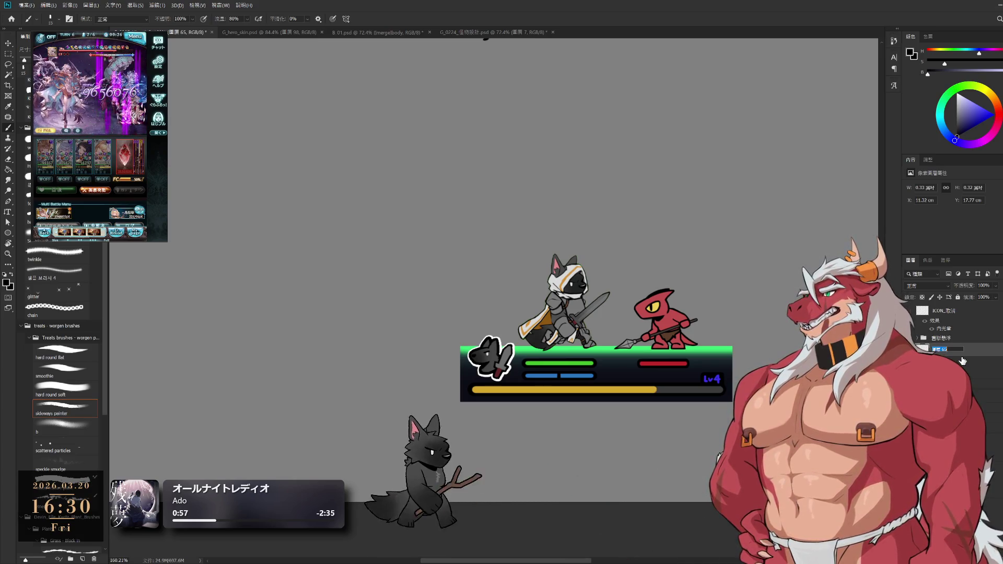
- Confirm the 圖層 65 layer name and select the inventory grid layer 圖層 20 拷貝 3
key(Return)
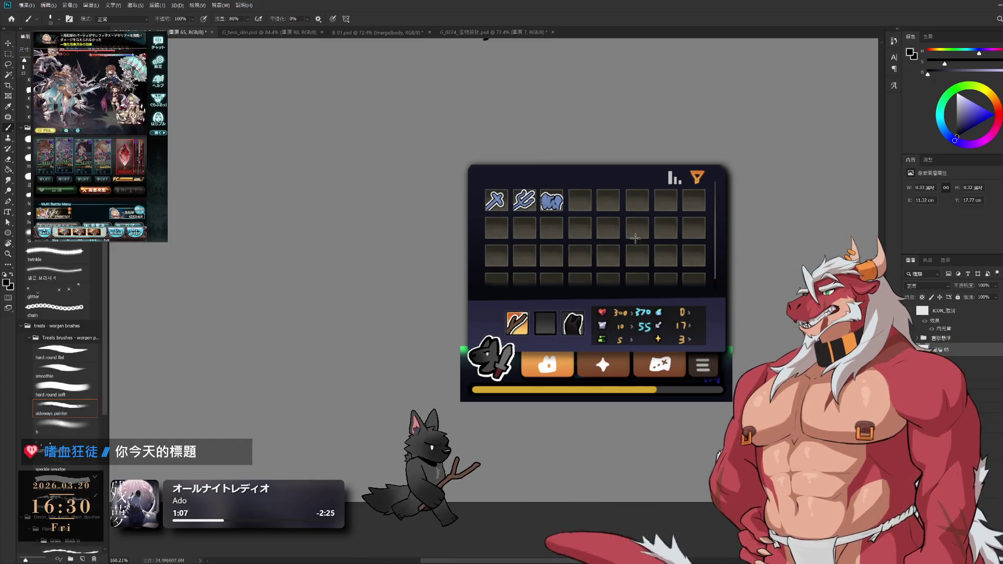
ctrl+click(643, 233)
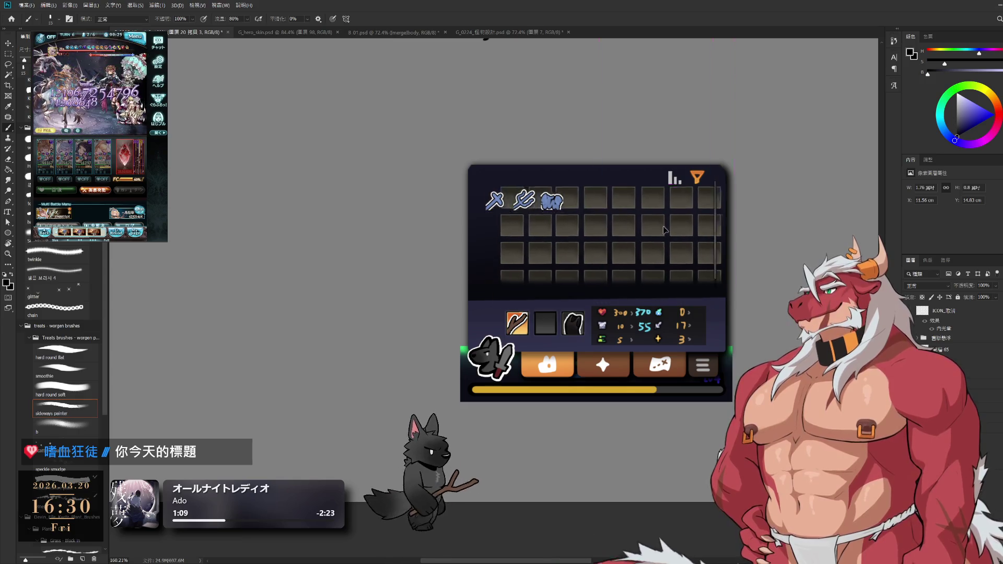